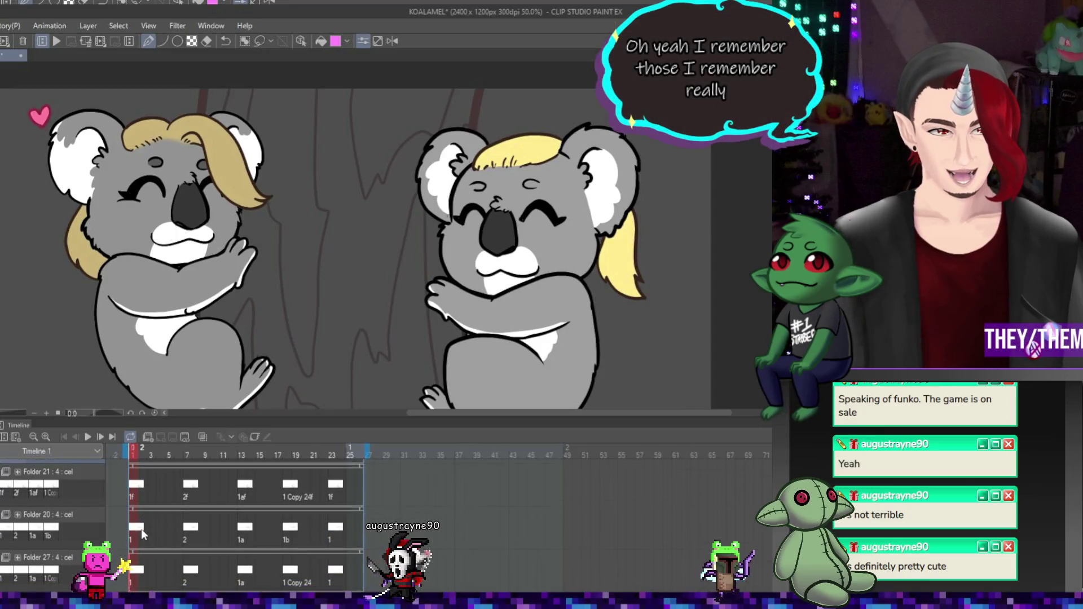
In the Timeline, make Folder 23, the right koala's animation folder, the active layer.
scroll(141, 539, "down", 3)
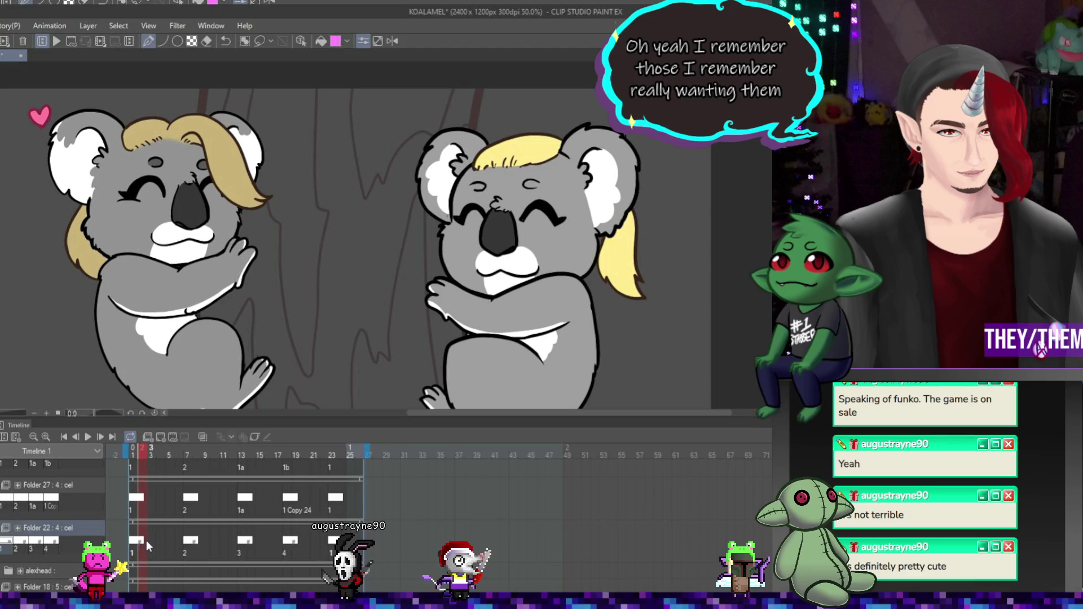
scroll(102, 542, "down", 3)
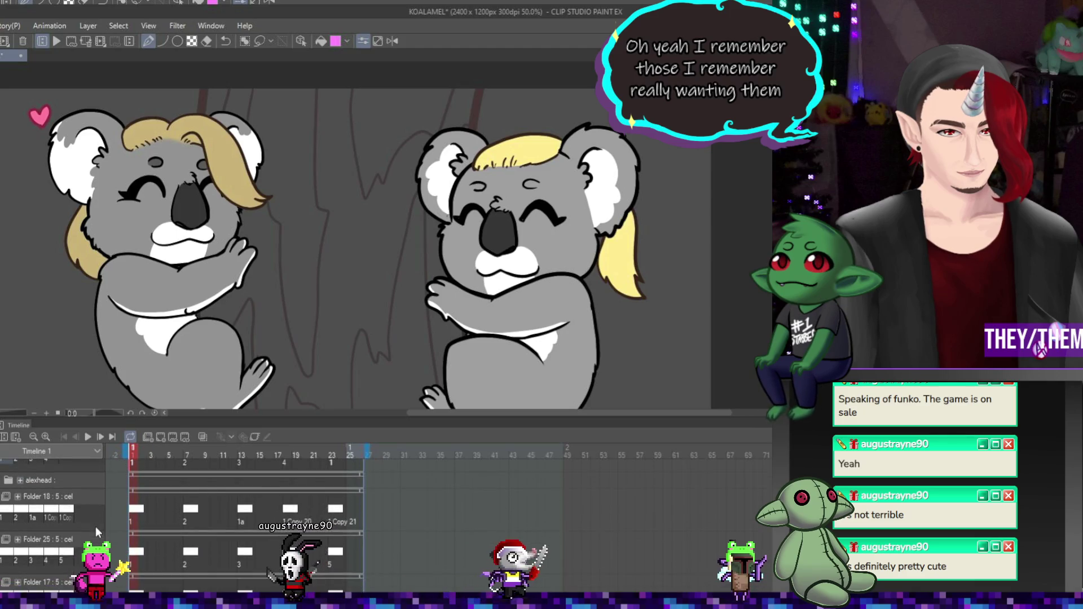
scroll(150, 548, "down", 8)
scroll(144, 545, "up", 1)
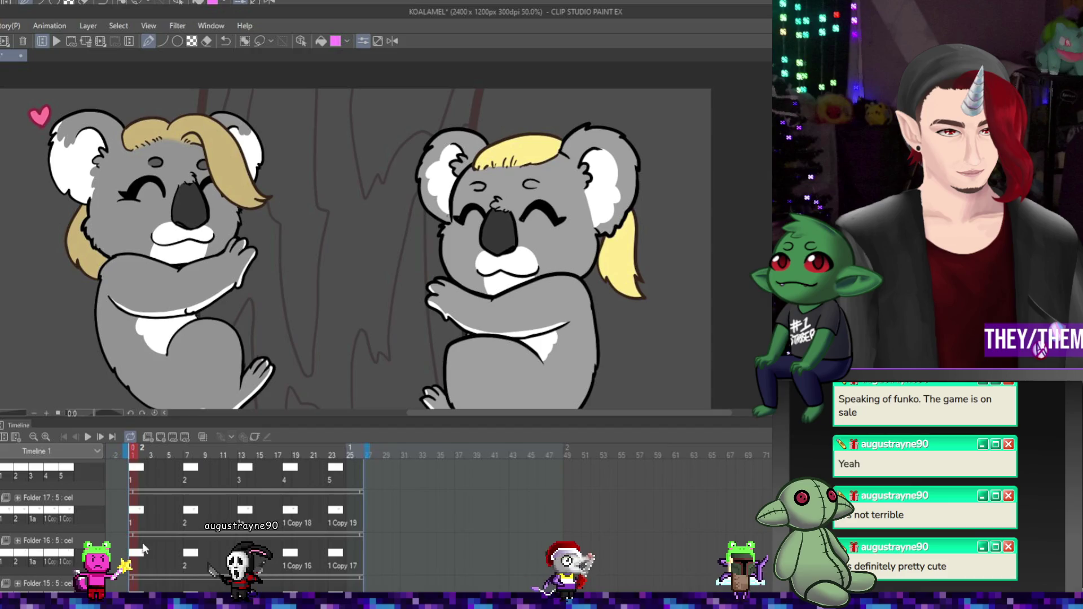
left_click(137, 513)
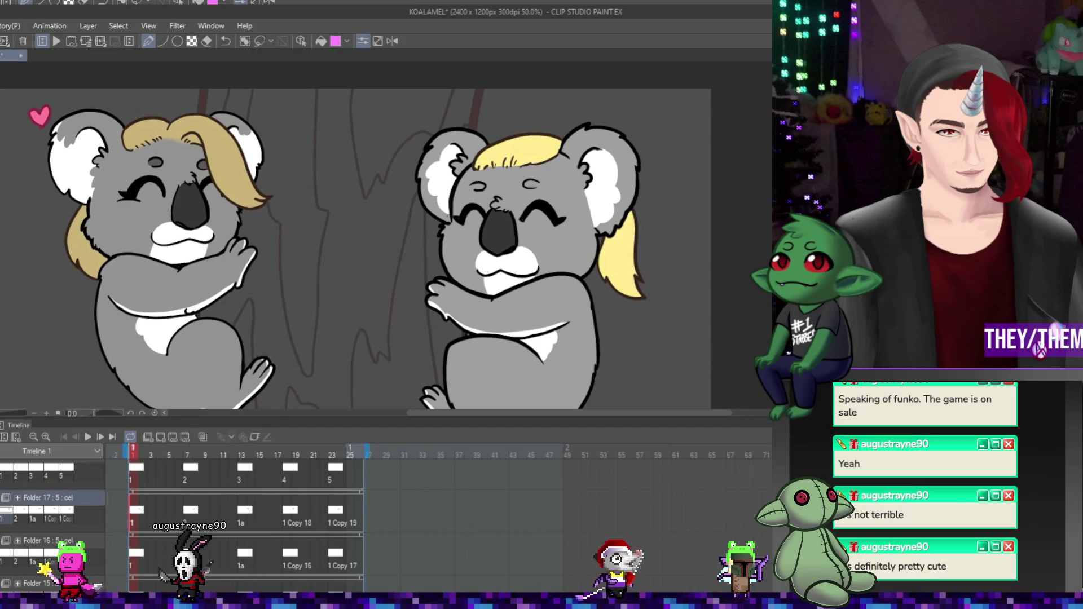
scroll(94, 516, "down", 5)
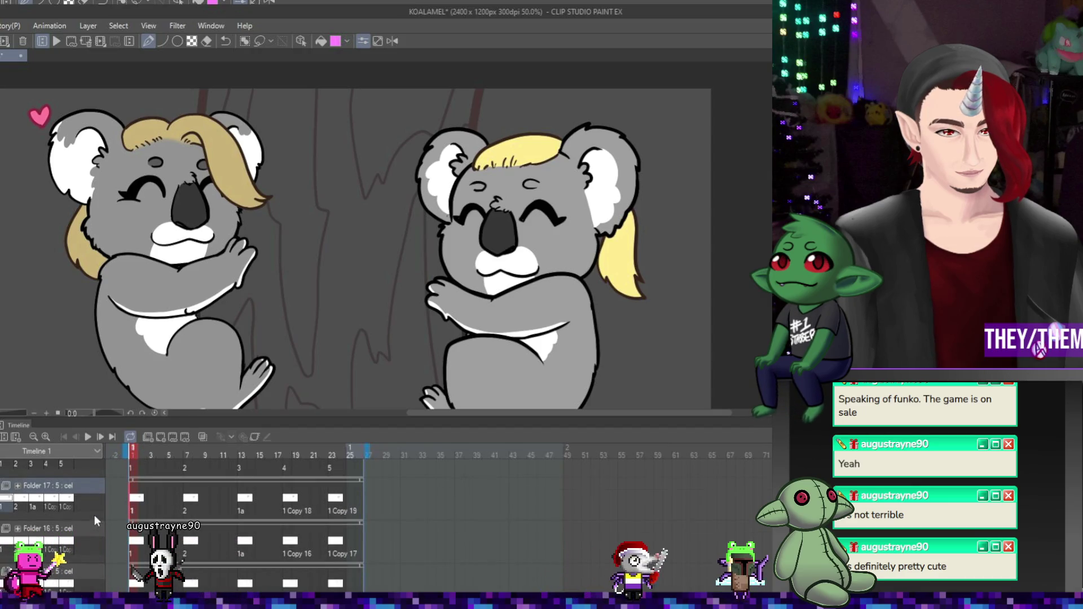
scroll(205, 551, "down", 2)
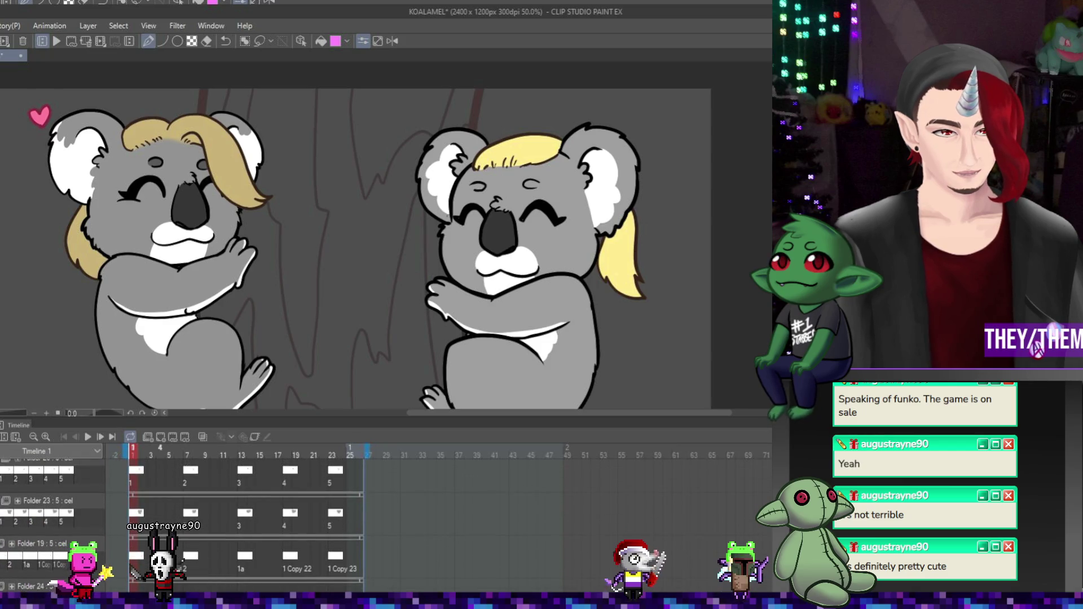
left_click(57, 500)
scroll(528, 199, "up", 1)
scroll(528, 199, "up", 1)
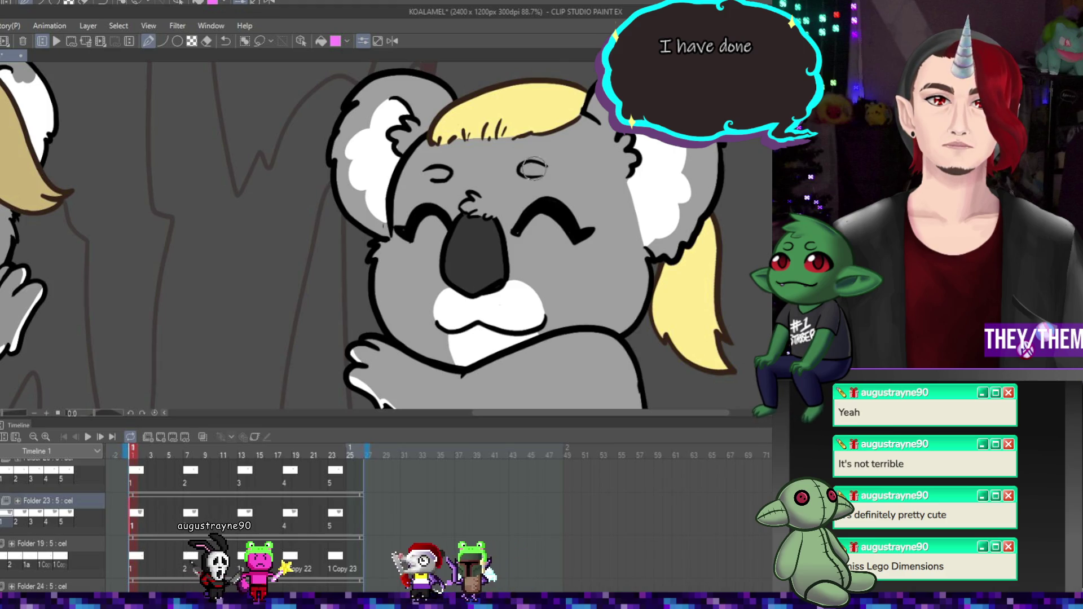
Fill the right koala's closed eyes grey on frame 1, then fill the missing eye on frame 23.
left_click_drag(522, 169, 542, 170)
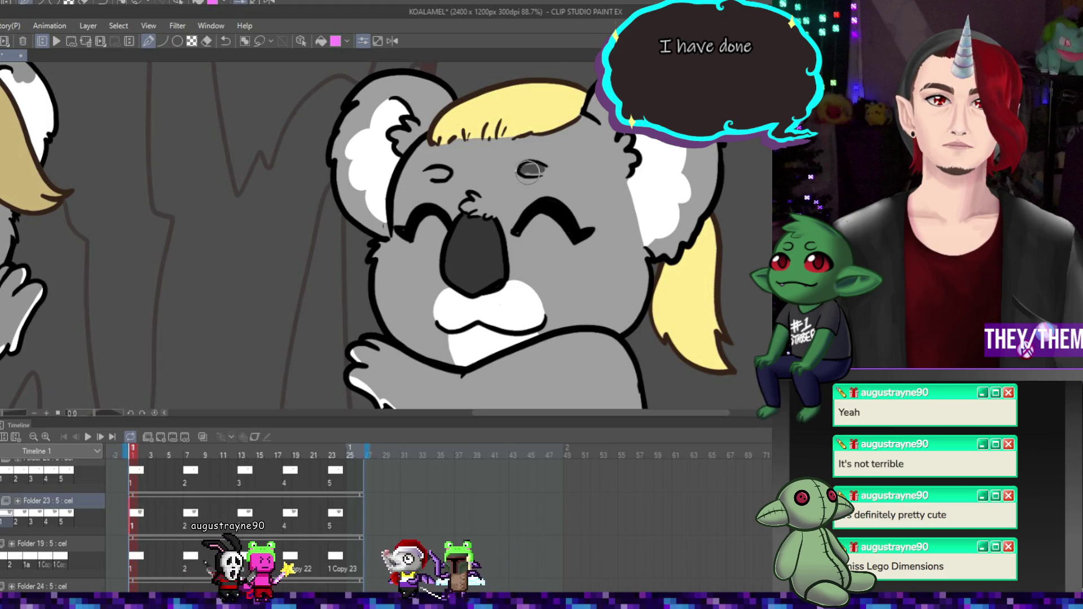
left_click(442, 174)
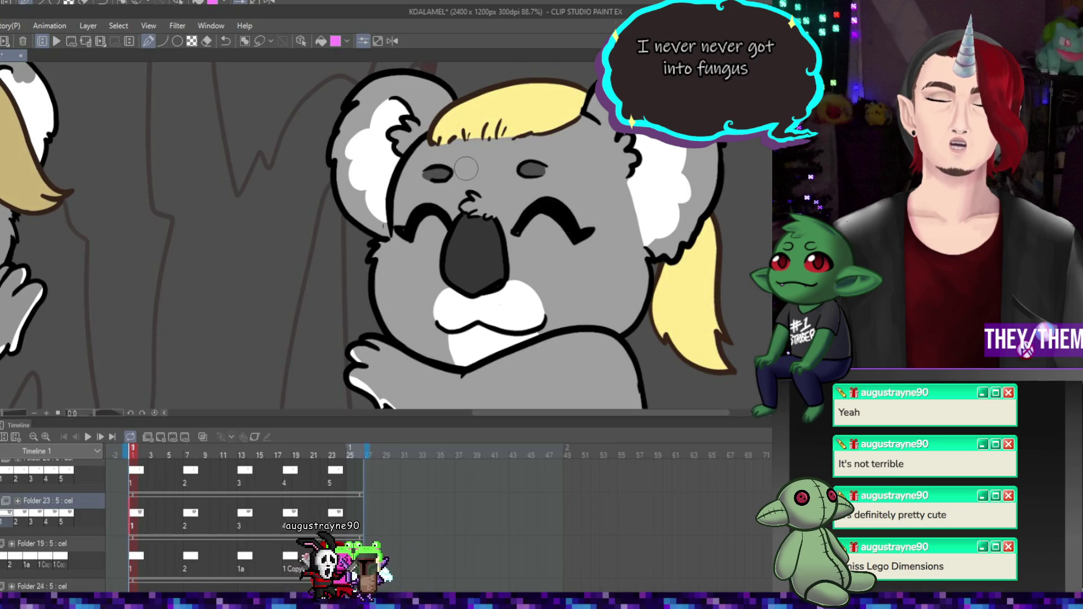
left_click(188, 519)
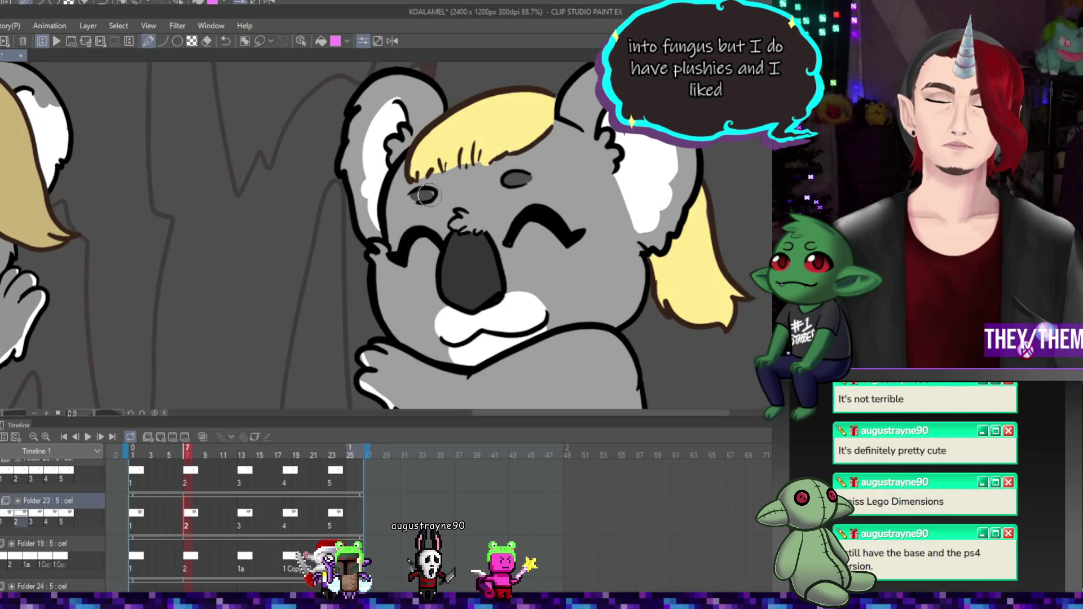
left_click(248, 515)
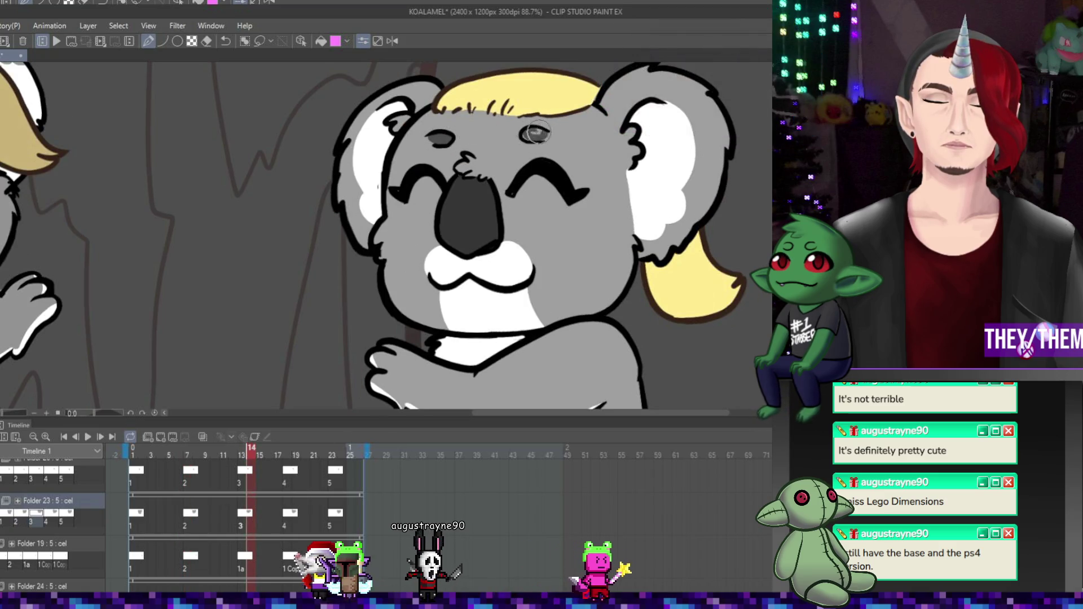
left_click(290, 513)
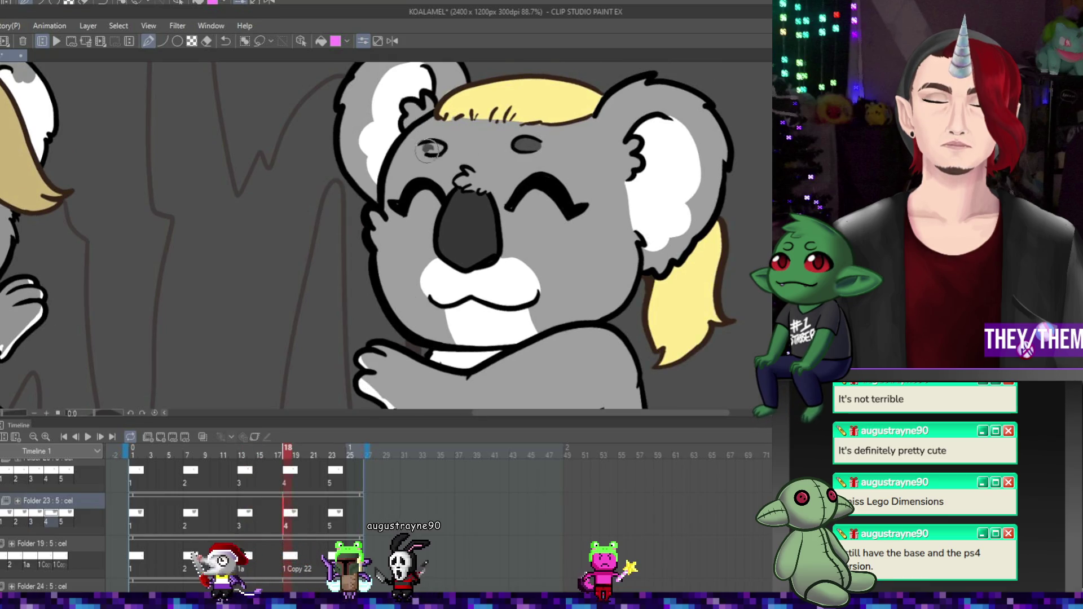
left_click(337, 515)
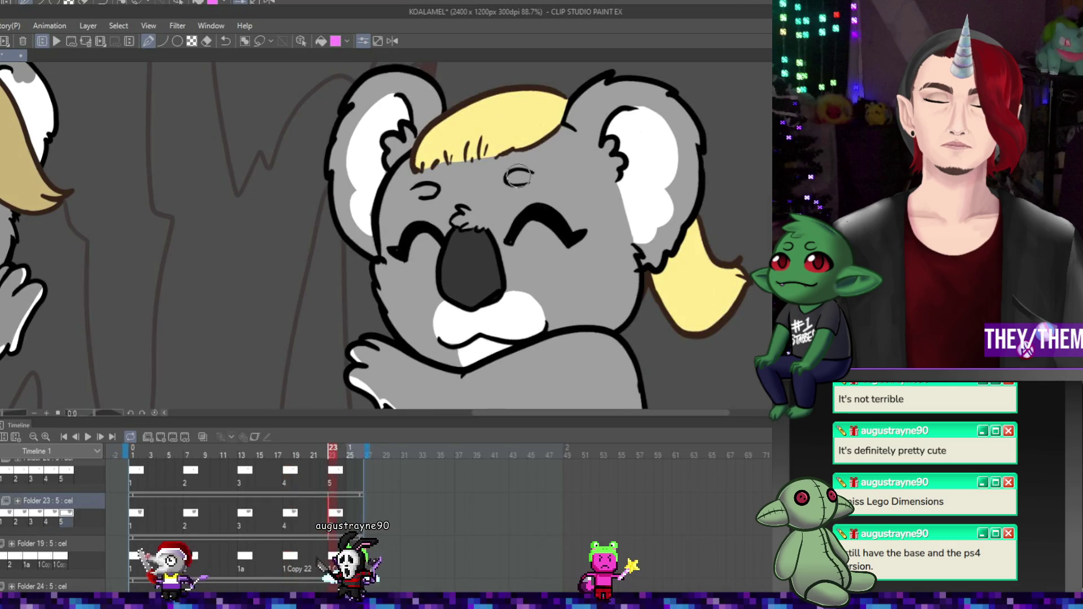
left_click(430, 192)
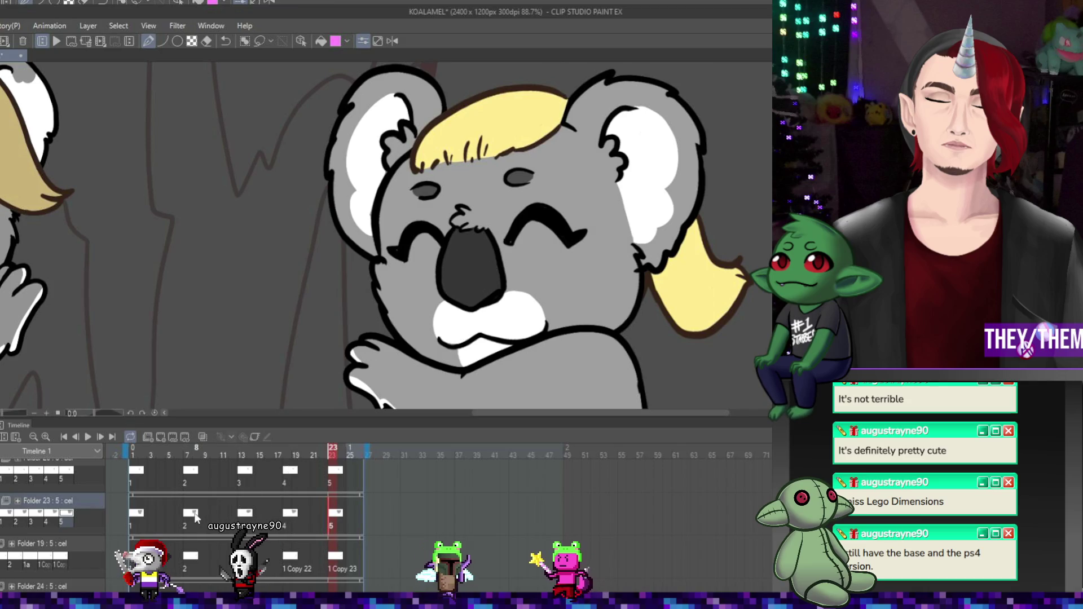
key("Right")
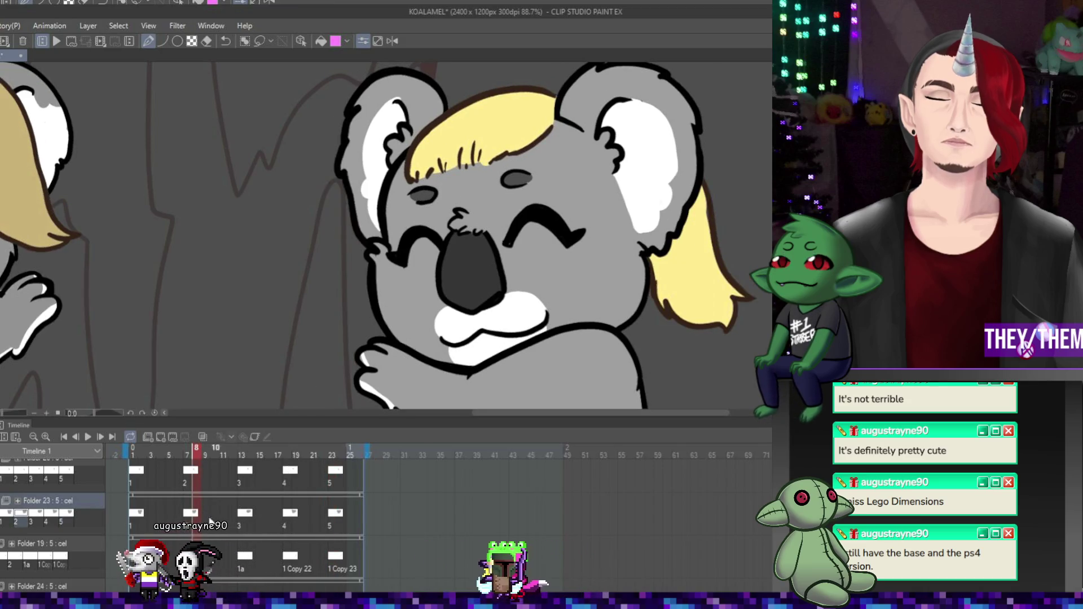
left_click(138, 520)
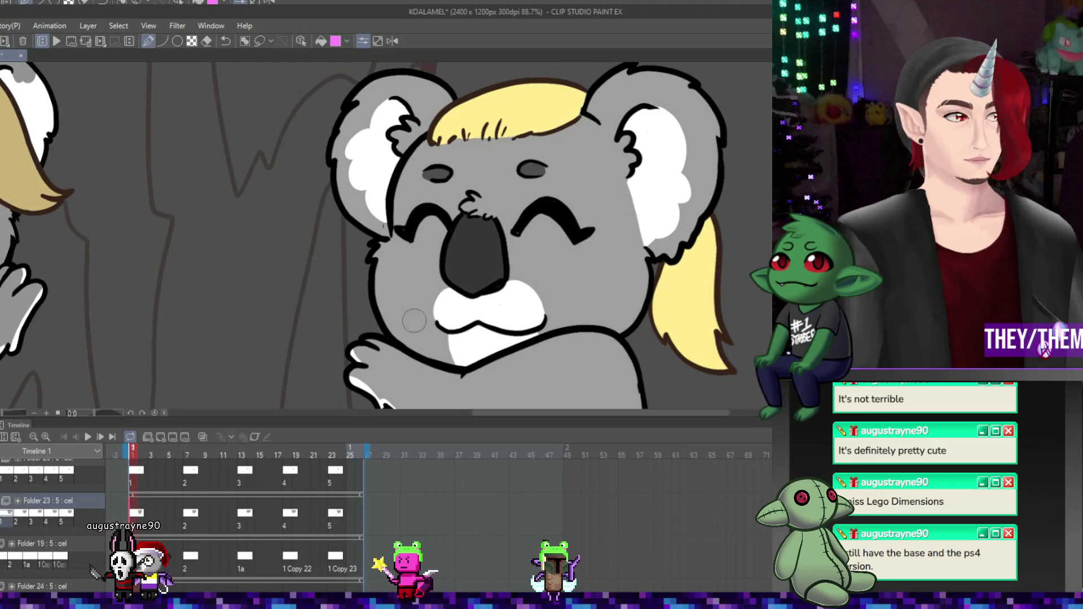
scroll(518, 233, "down", 5)
Fit the canvas in view, play the koala animation, and pause it on frame 10.
scroll(446, 286, "up", 4)
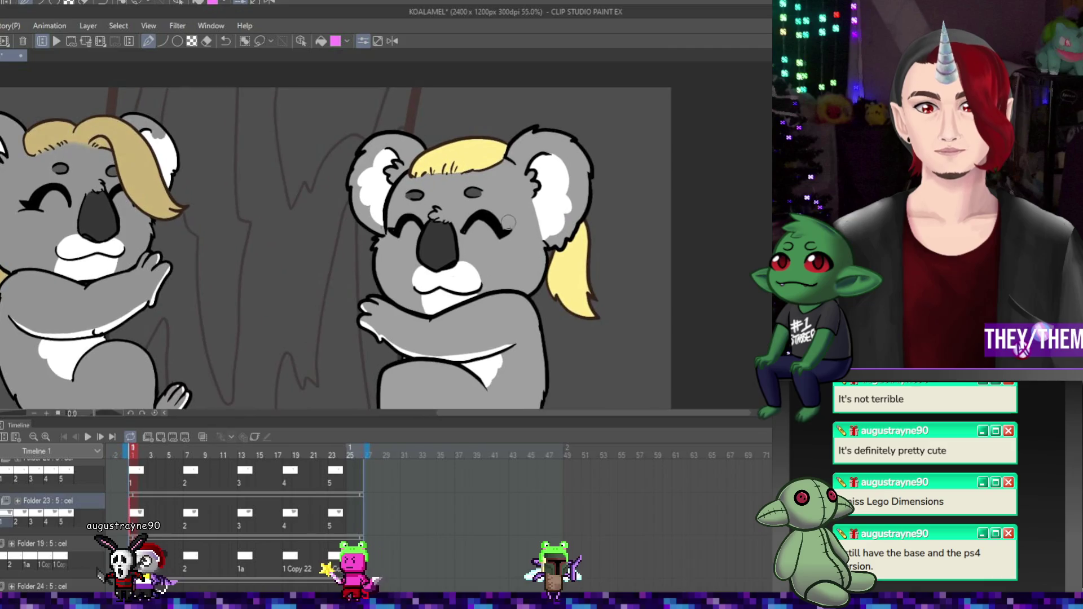
scroll(366, 232, "up", 2)
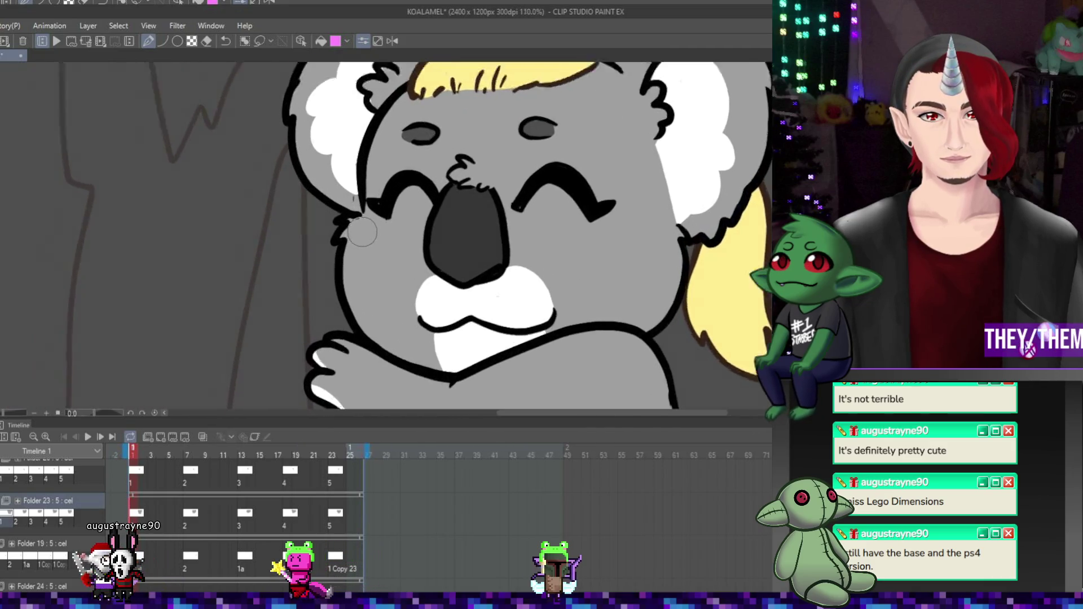
scroll(534, 276, "down", 4)
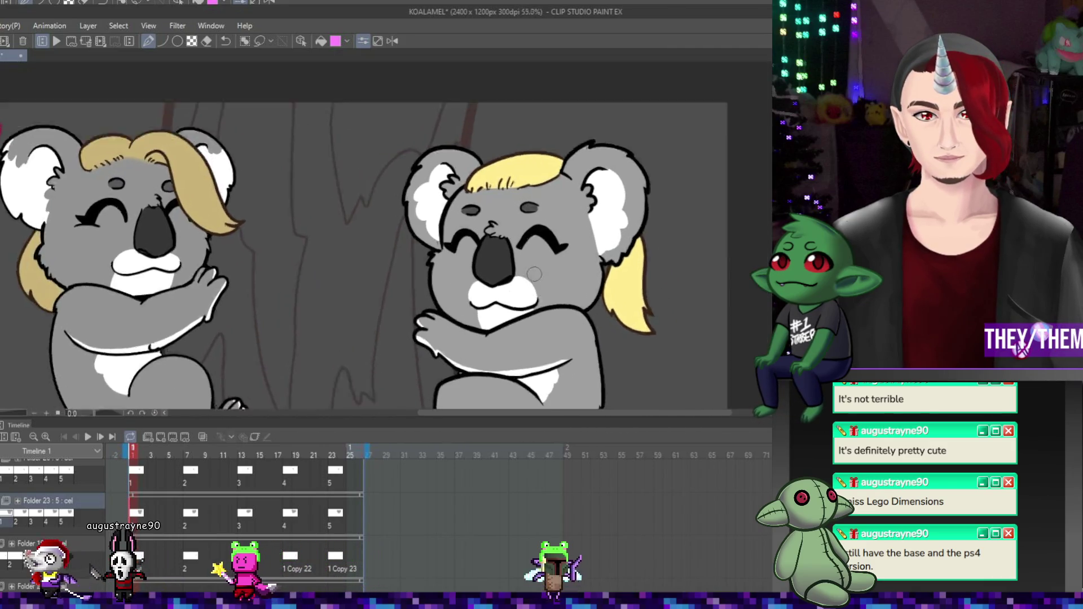
scroll(531, 274, "down", 1)
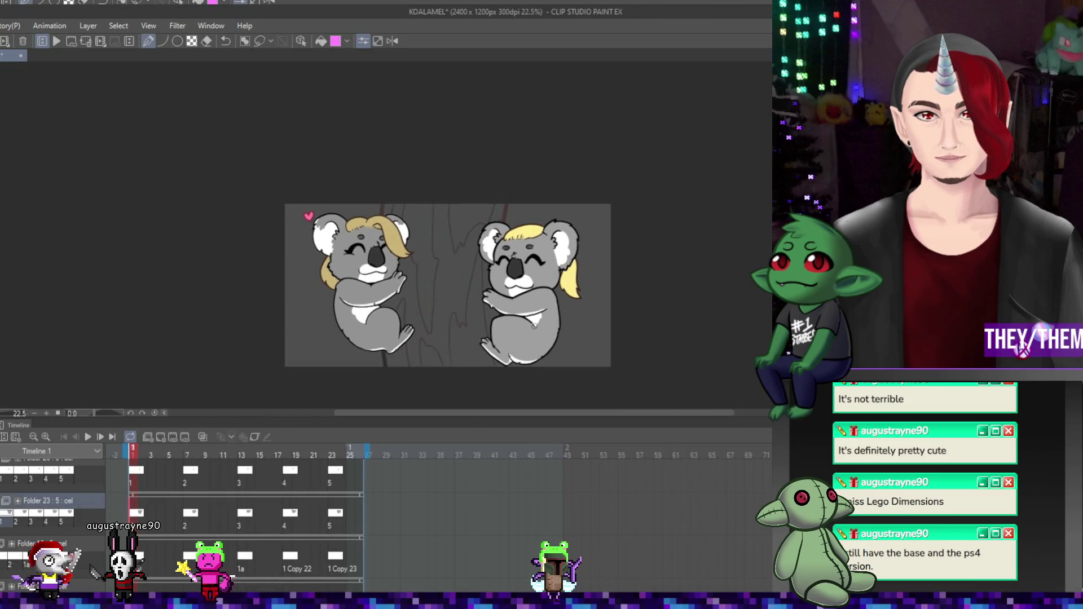
left_click(88, 437)
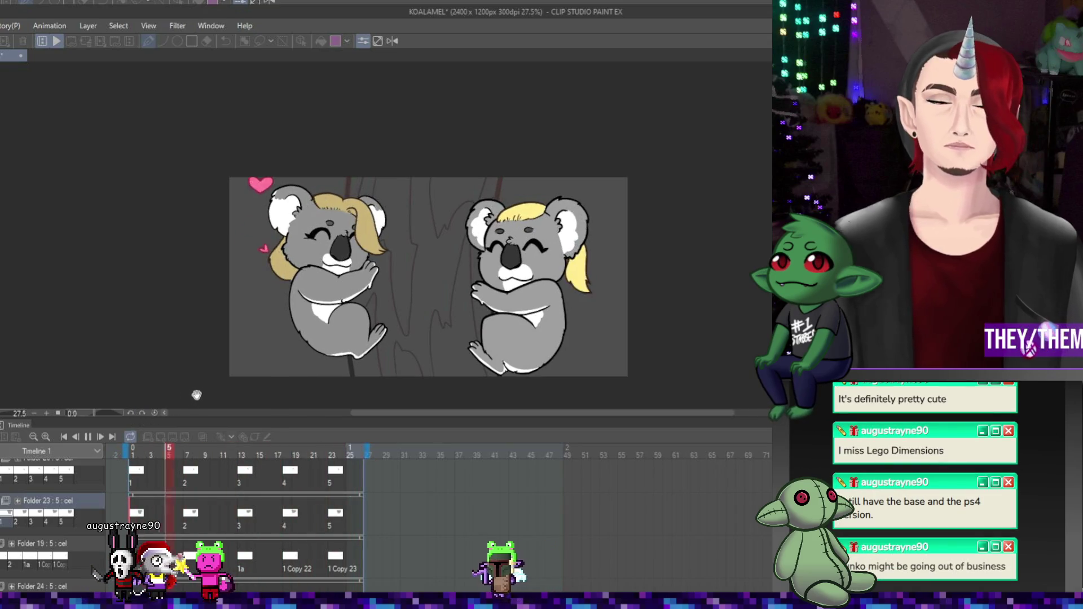
left_click(88, 437)
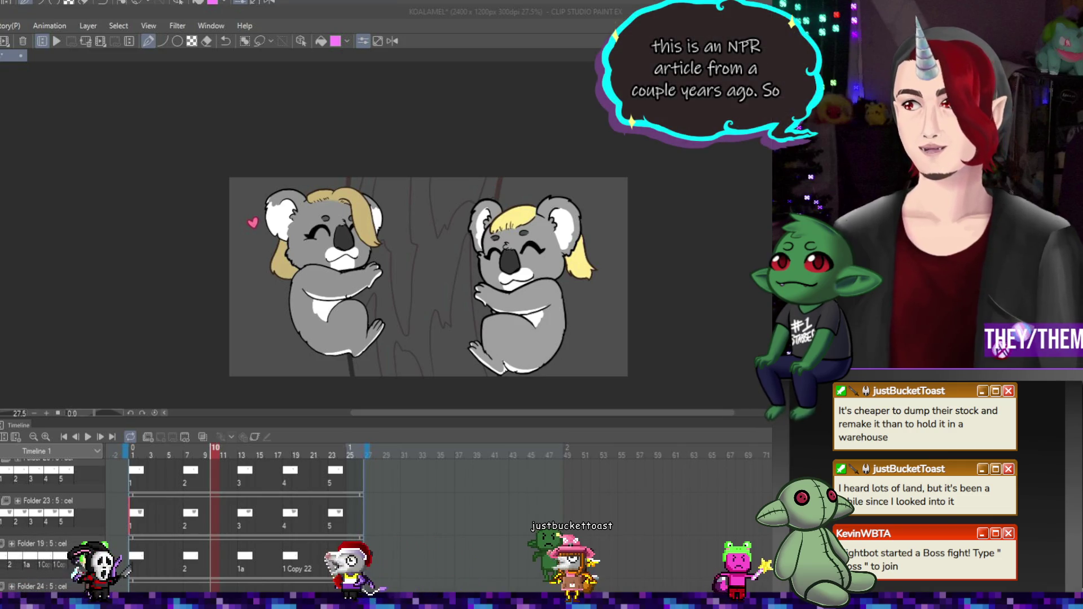
Lasso-fill the tree trunk behind the koalas reddish-brown and save the file with Ctrl+S.
key("ctrl+minus")
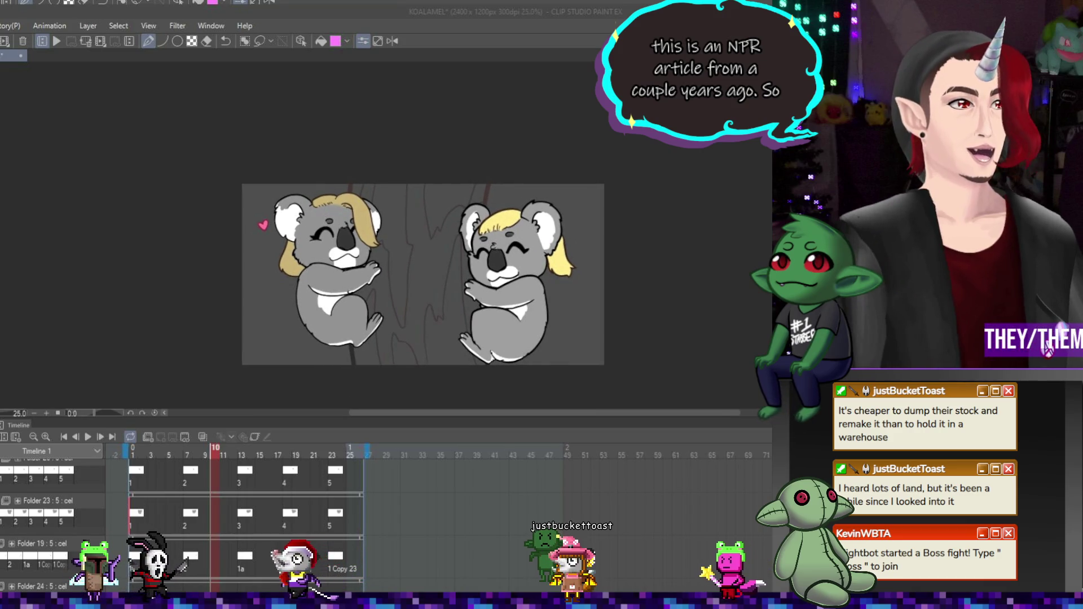
key("ctrl+plus")
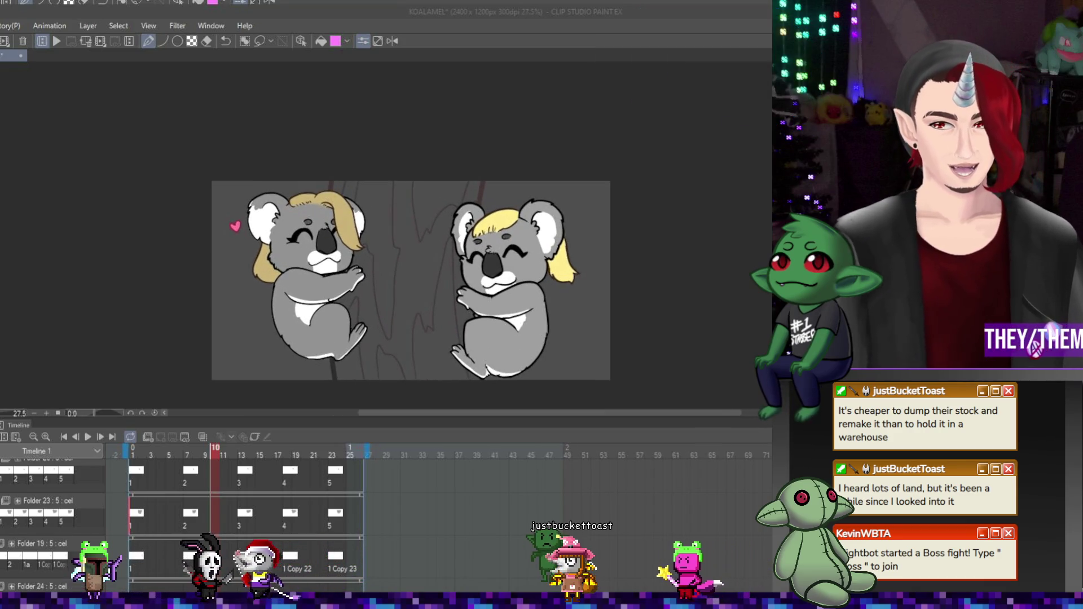
key("ctrl+plus")
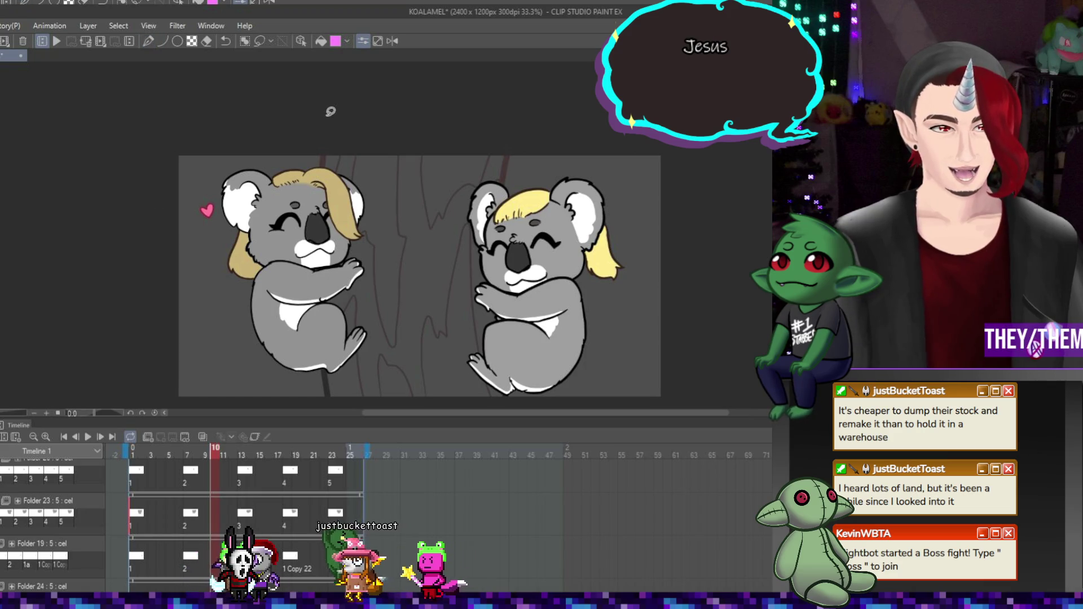
scroll(343, 131, "down", 1)
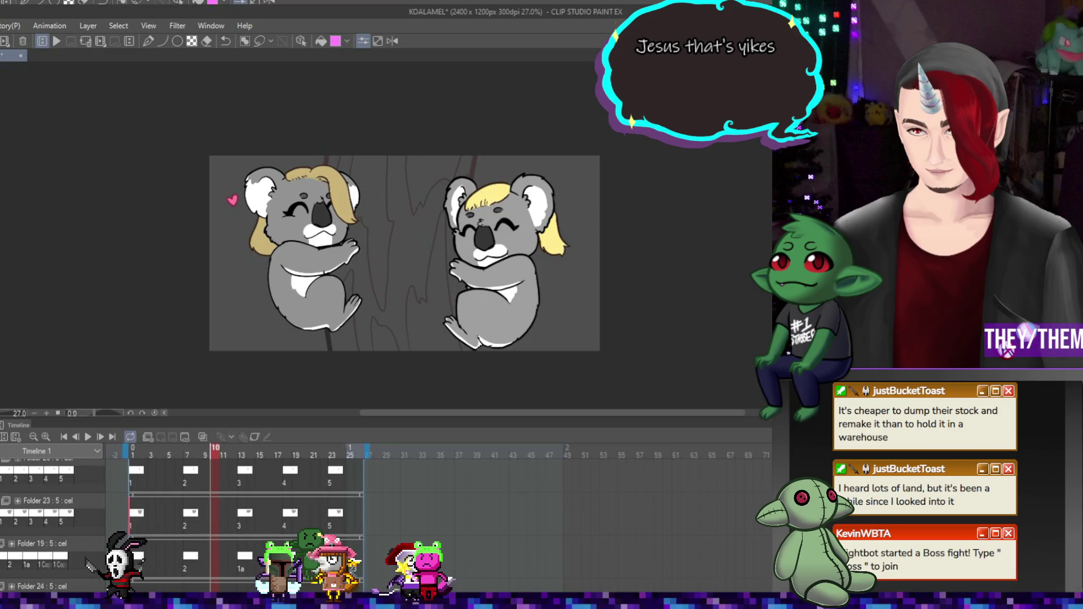
mouse_move(344, 126)
left_mouse_down()
mouse_move(389, 113)
mouse_move(294, 361)
mouse_move(483, 153)
left_mouse_up()
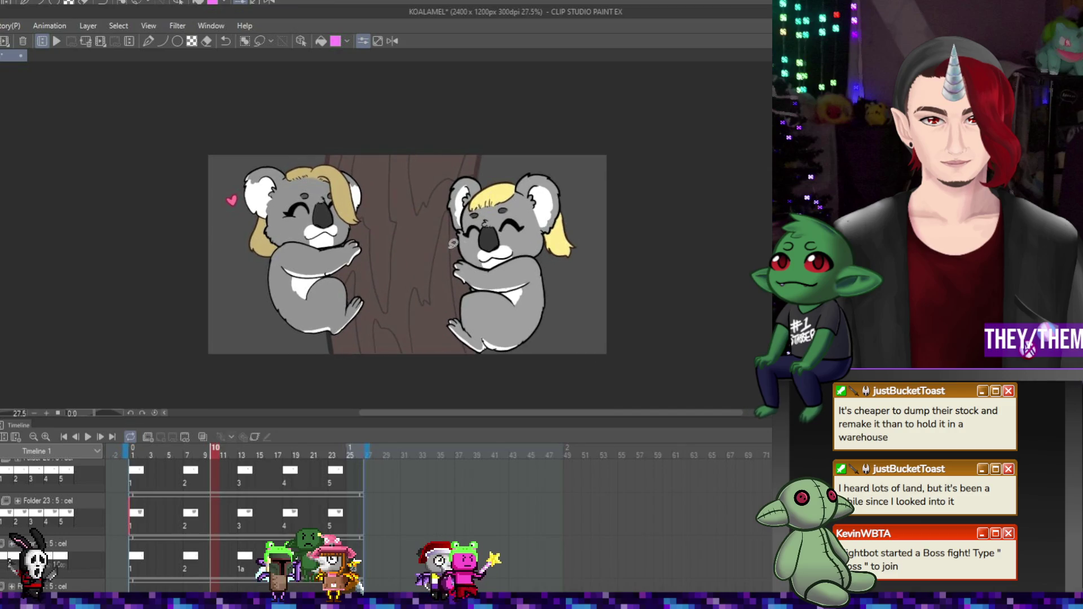
scroll(432, 240, "up", 1)
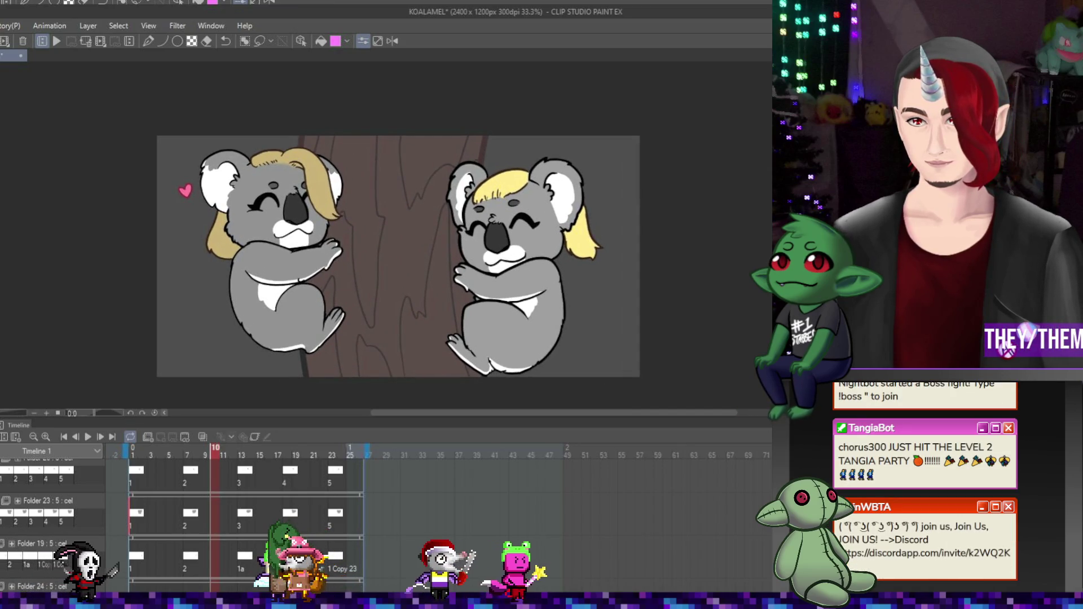
scroll(546, 262, "down", 1)
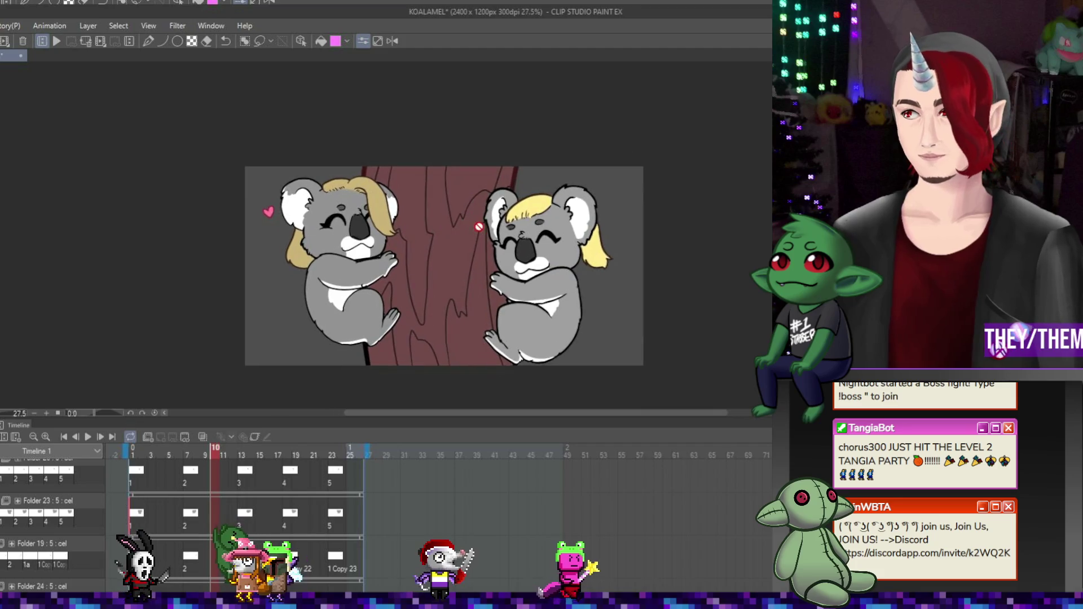
scroll(539, 258, "up", 1)
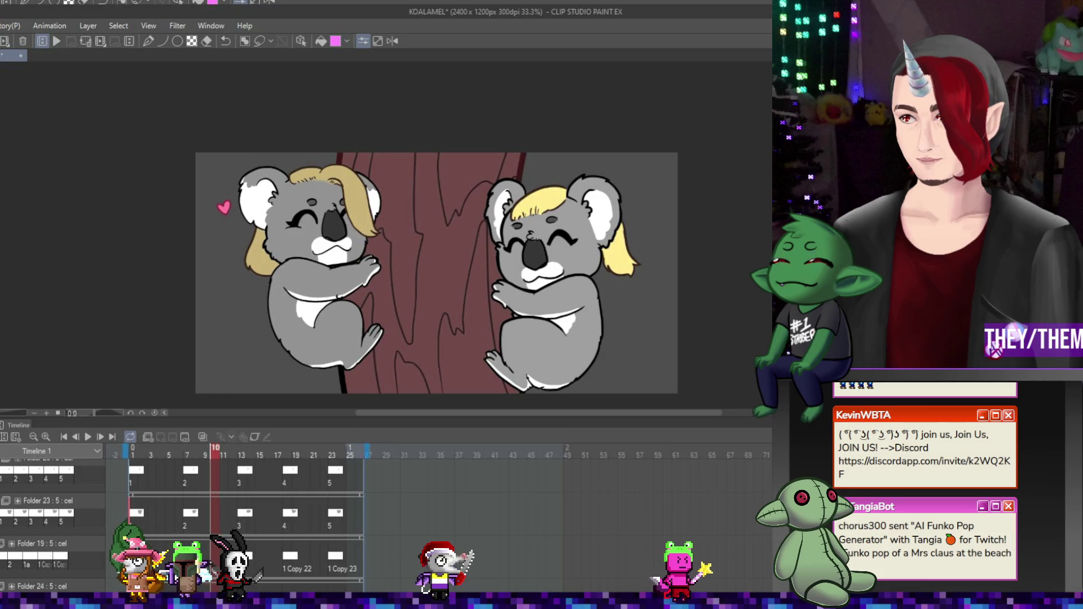
key("ctrl+s")
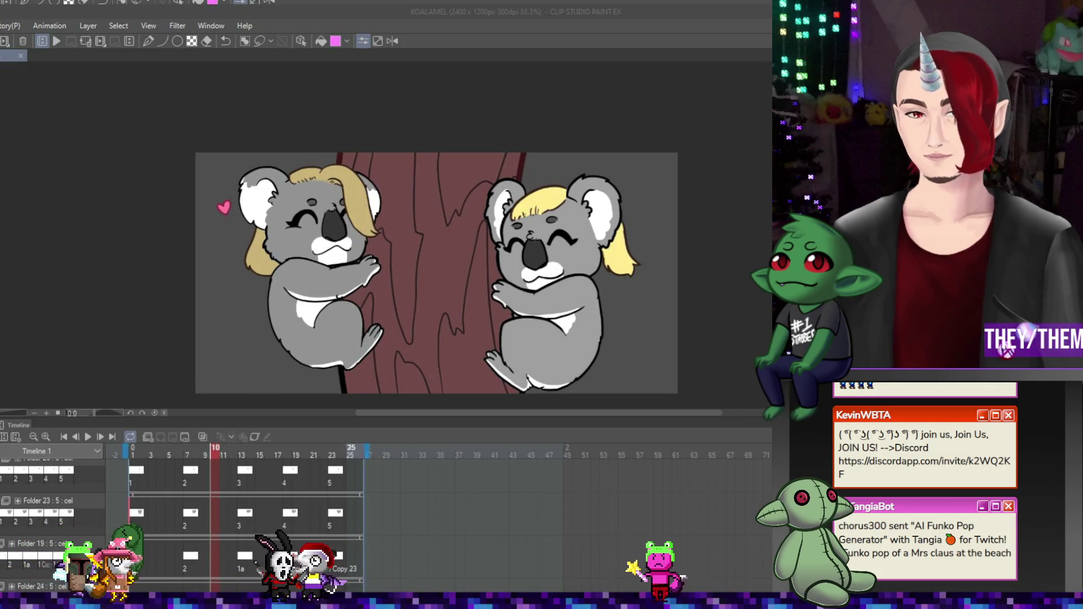
Play the koala hugging loop to preview it, then select the top timeline track.
left_click(87, 436)
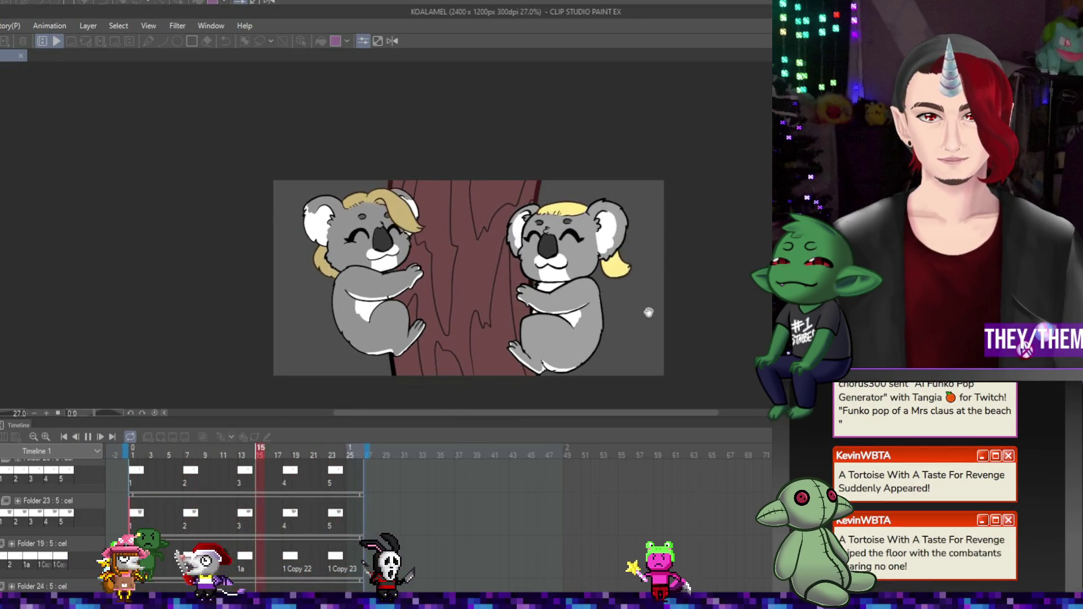
scroll(648, 310, "up", 1)
scroll(586, 308, "down", 1)
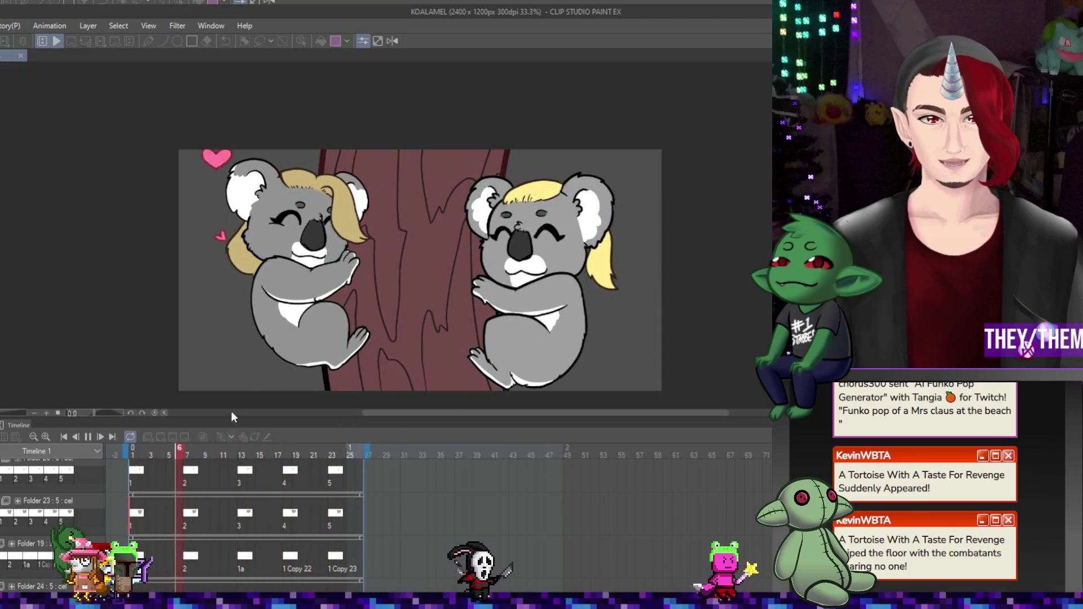
left_click_drag(406, 412, 438, 419)
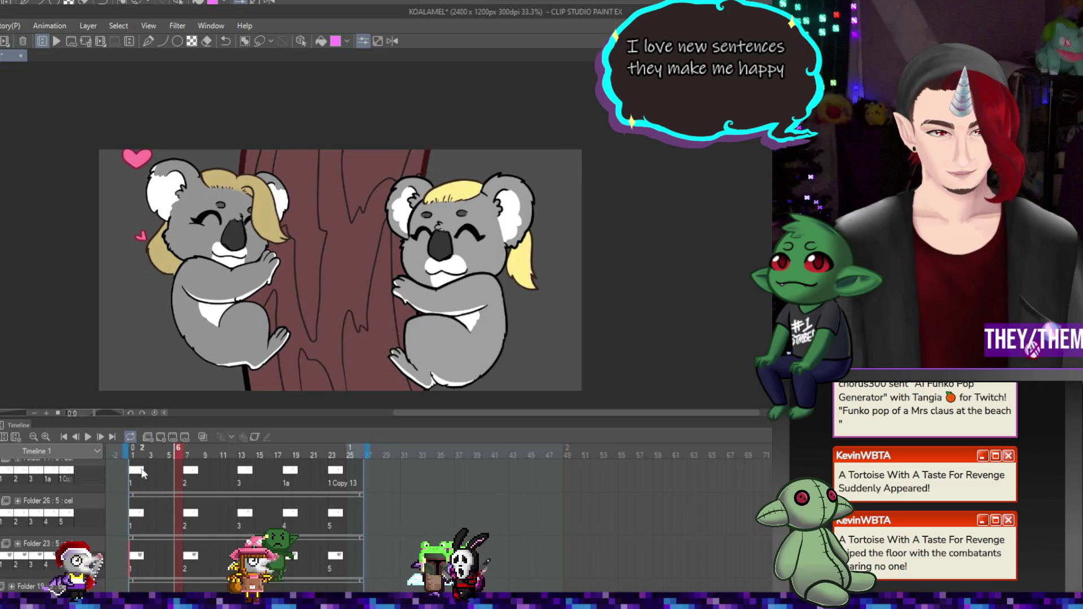
left_click(145, 438)
Create Folder 28 with a cel at frame 1 and pen a small heart beside the right koala.
left_click(144, 438)
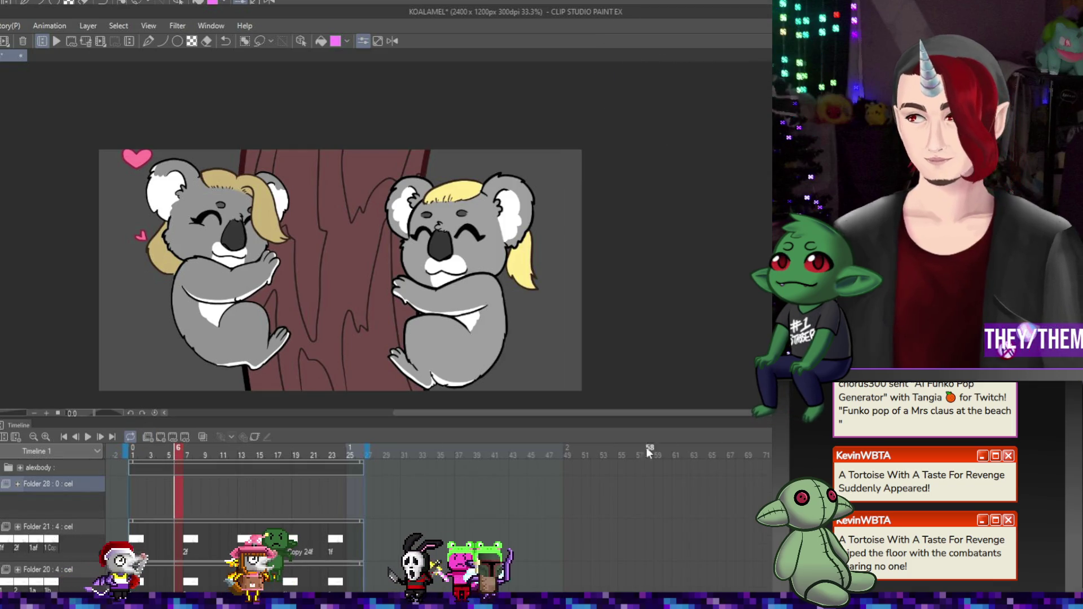
left_click(138, 490)
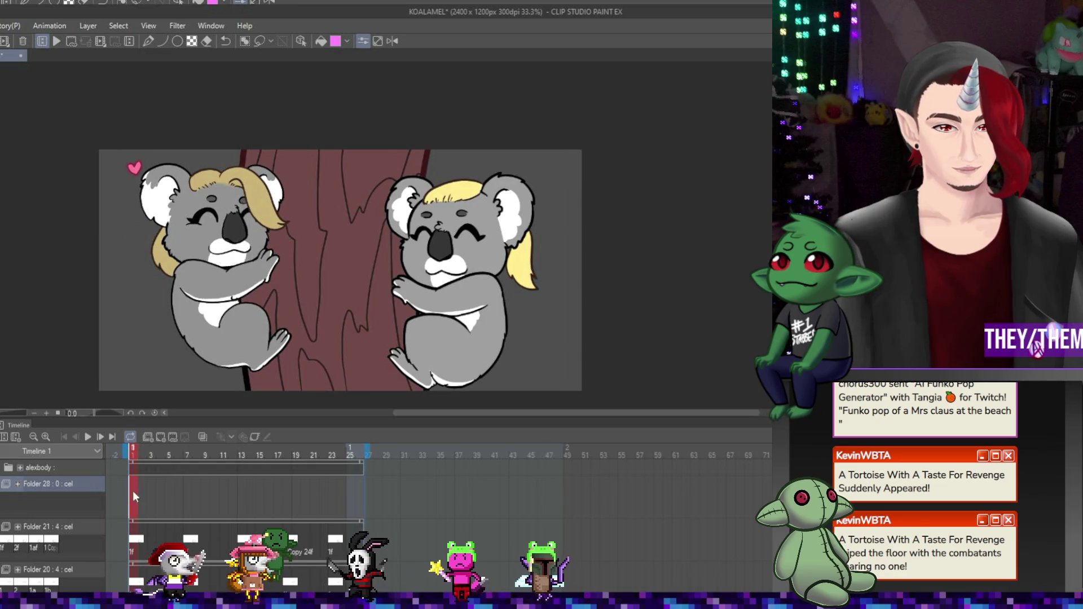
left_click(161, 437)
scroll(542, 208, "up", 3)
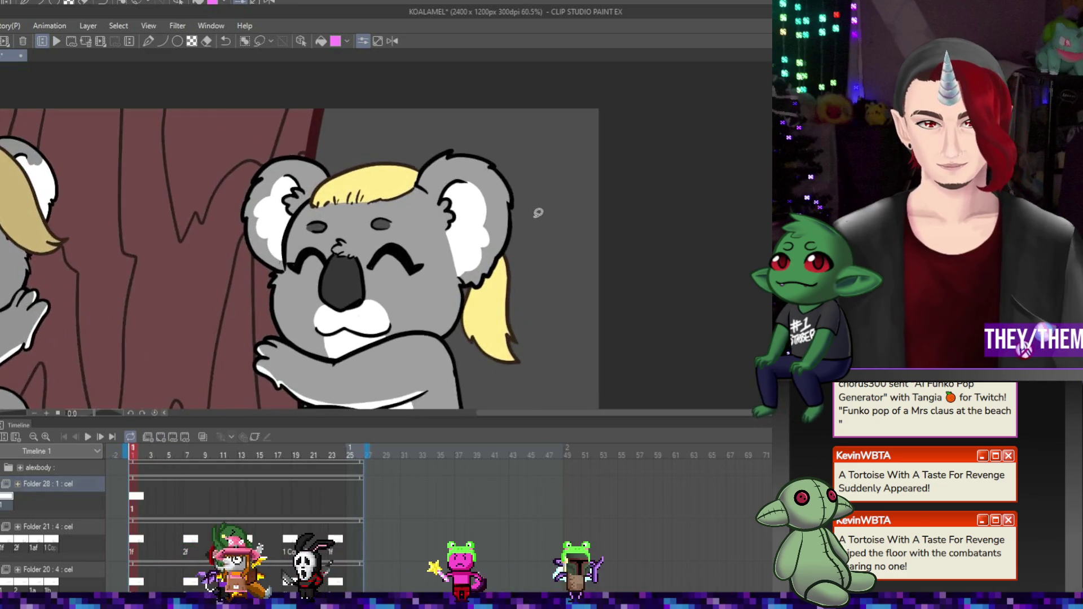
scroll(564, 310, "down", 3)
scroll(554, 300, "up", 2)
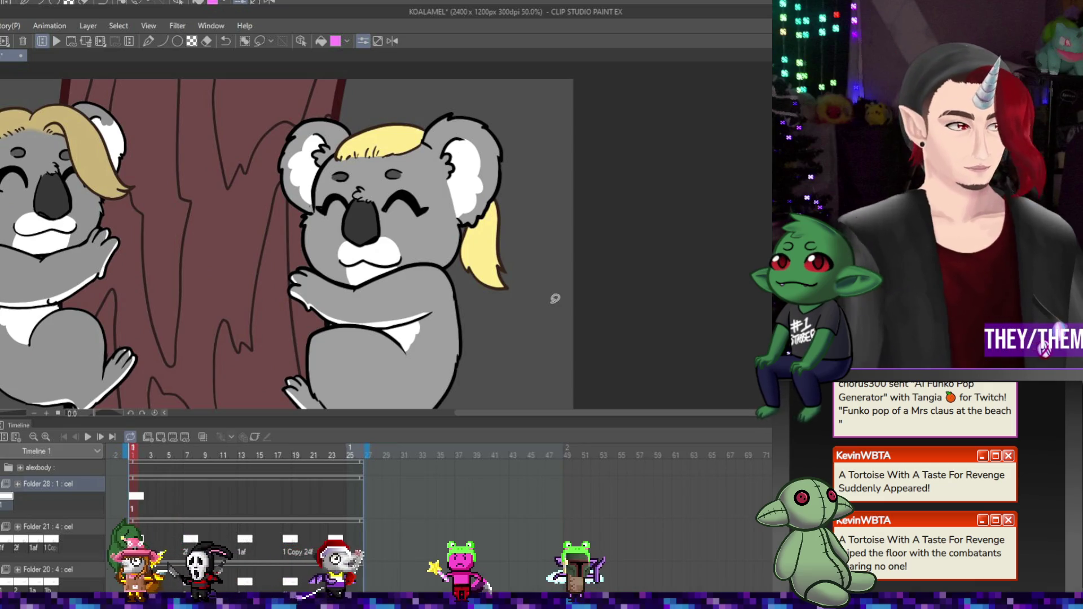
key("p")
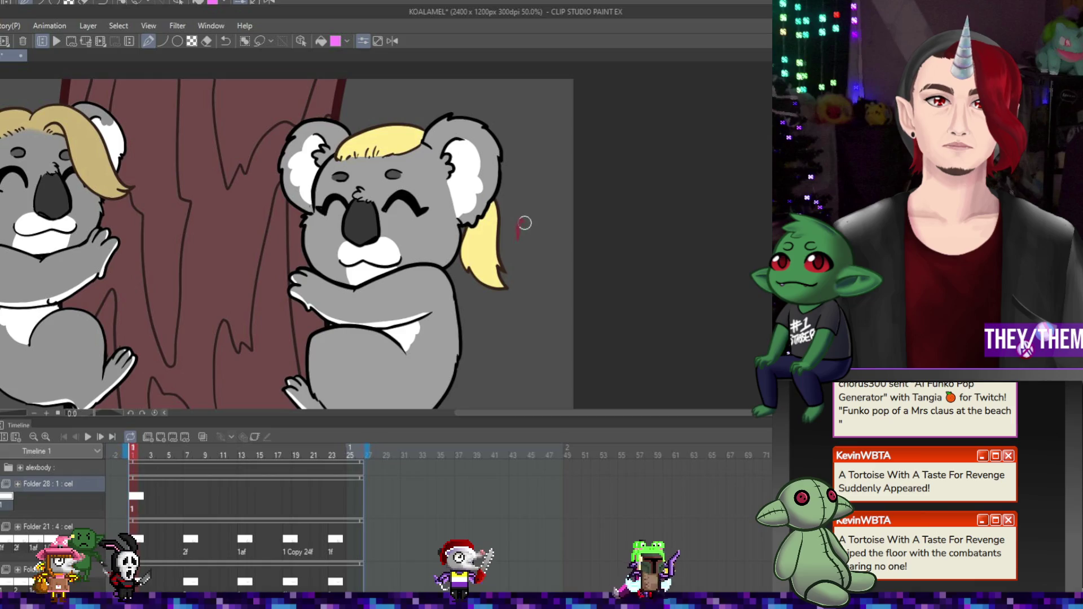
left_click_drag(537, 231, 520, 242)
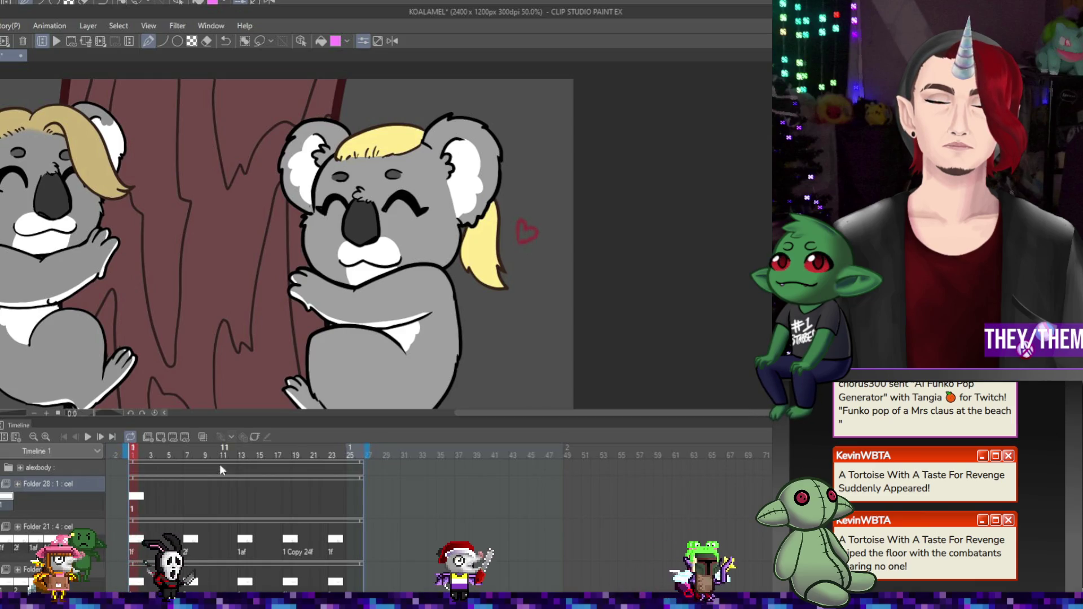
Add a cel at frame 7 and draw a larger heart with a small stroke above it.
left_click(186, 499)
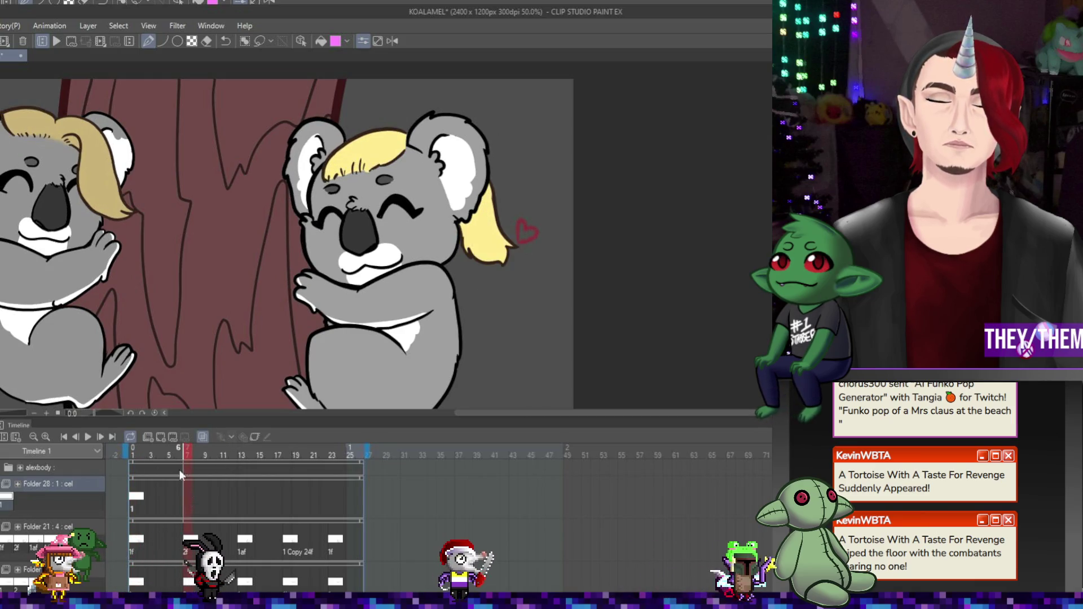
left_click(162, 438)
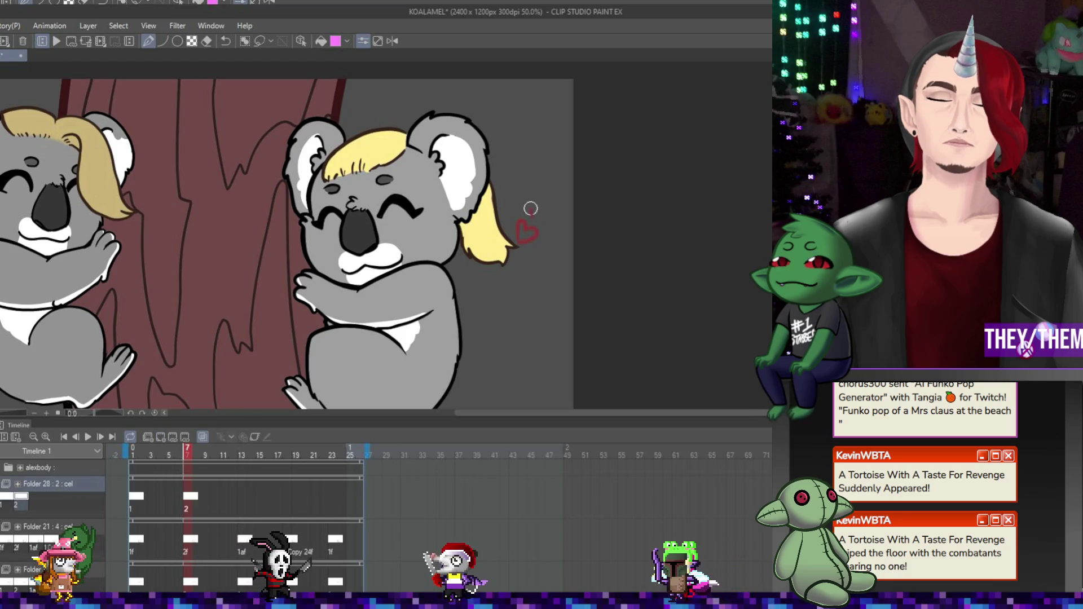
mouse_move(544, 186)
left_mouse_down()
mouse_move(556, 194)
mouse_move(545, 216)
left_mouse_up()
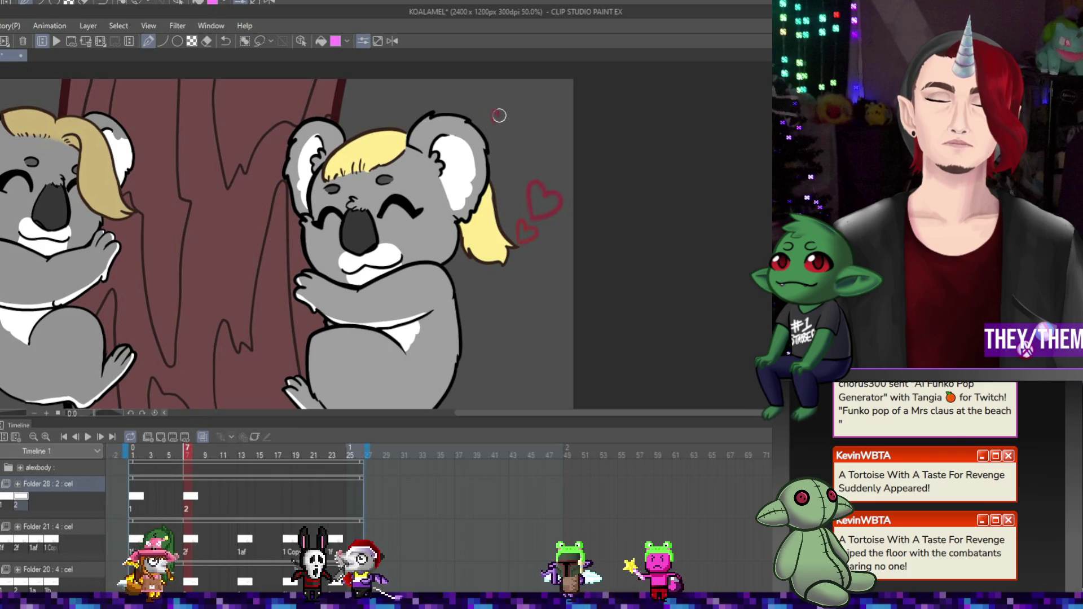
left_click_drag(494, 115, 500, 118)
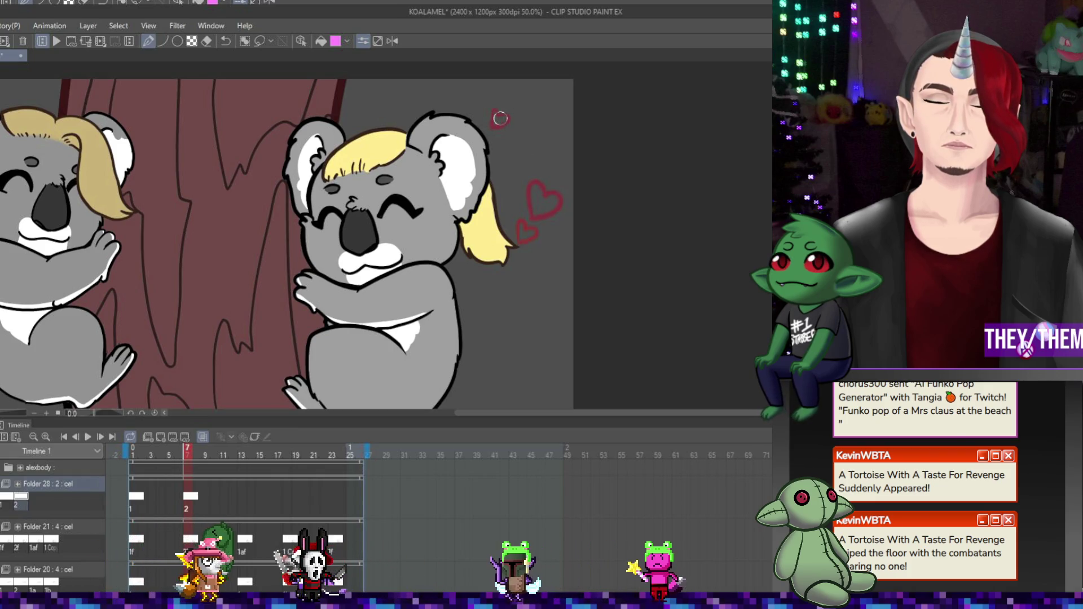
Add heart cels at frames 13, 18 and 23, drawing each heart higher, then replay.
left_click(238, 469)
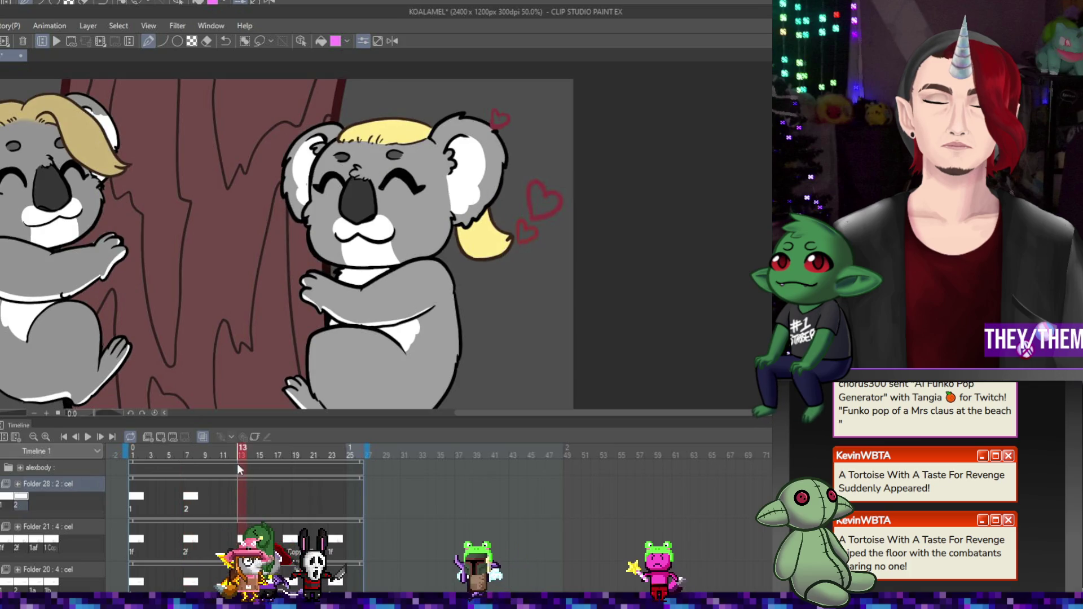
left_click(162, 436)
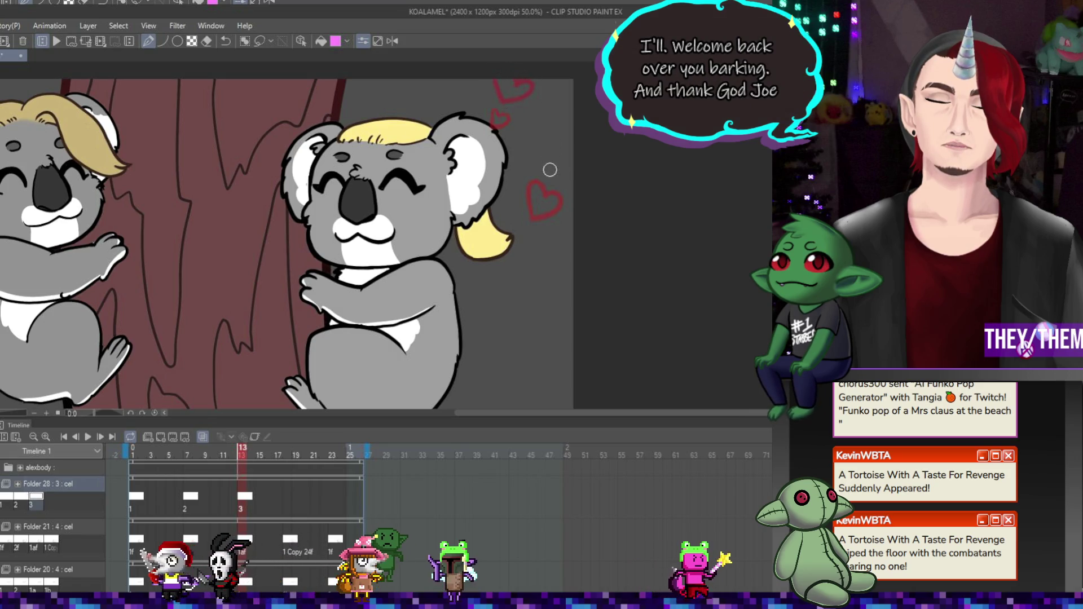
left_click_drag(550, 170, 553, 171)
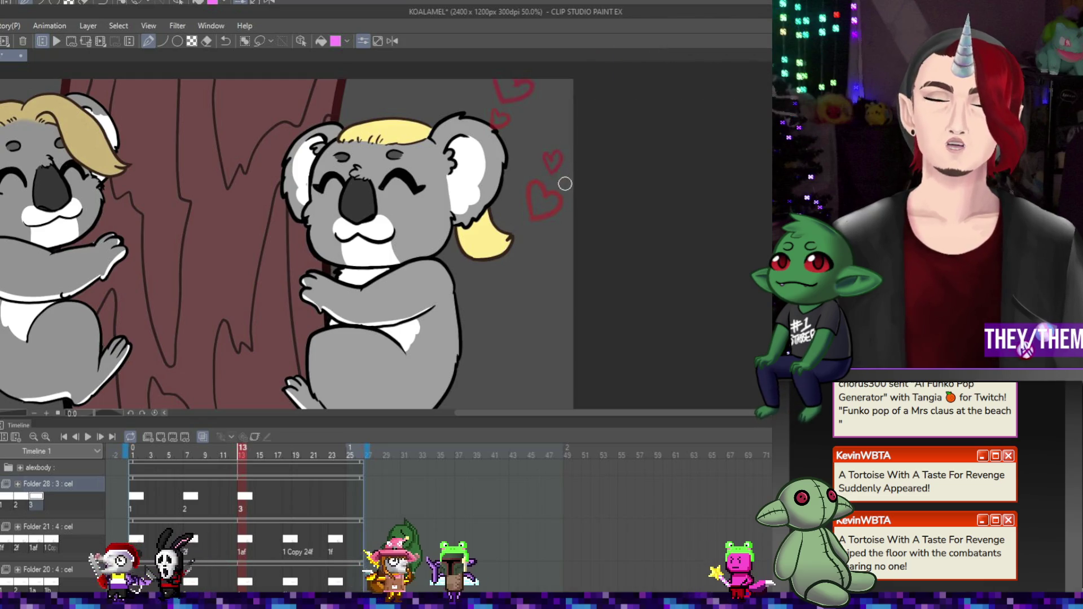
key("Right")
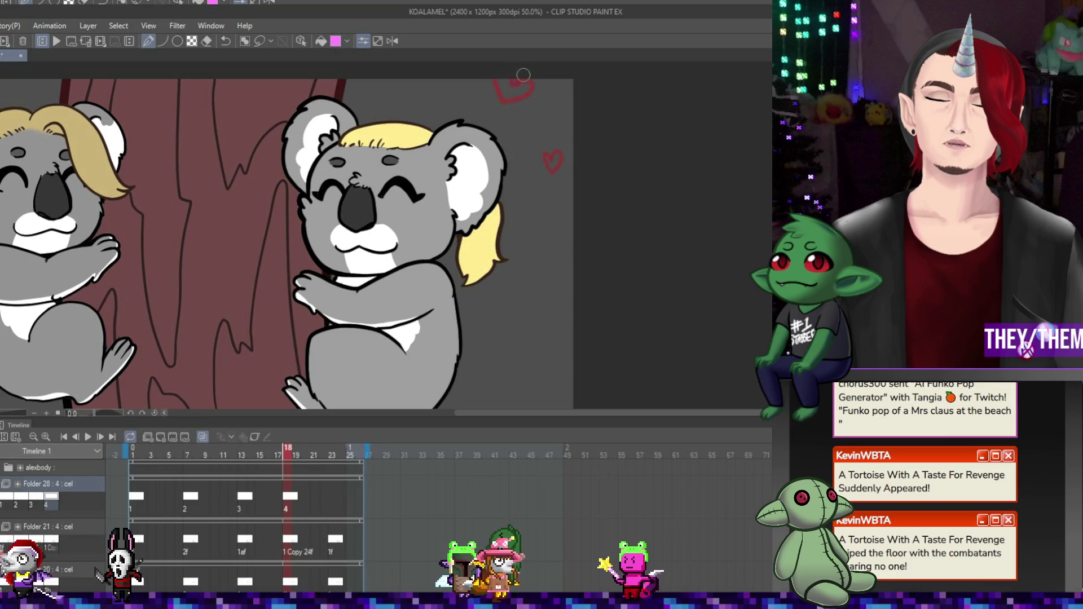
left_click(333, 499)
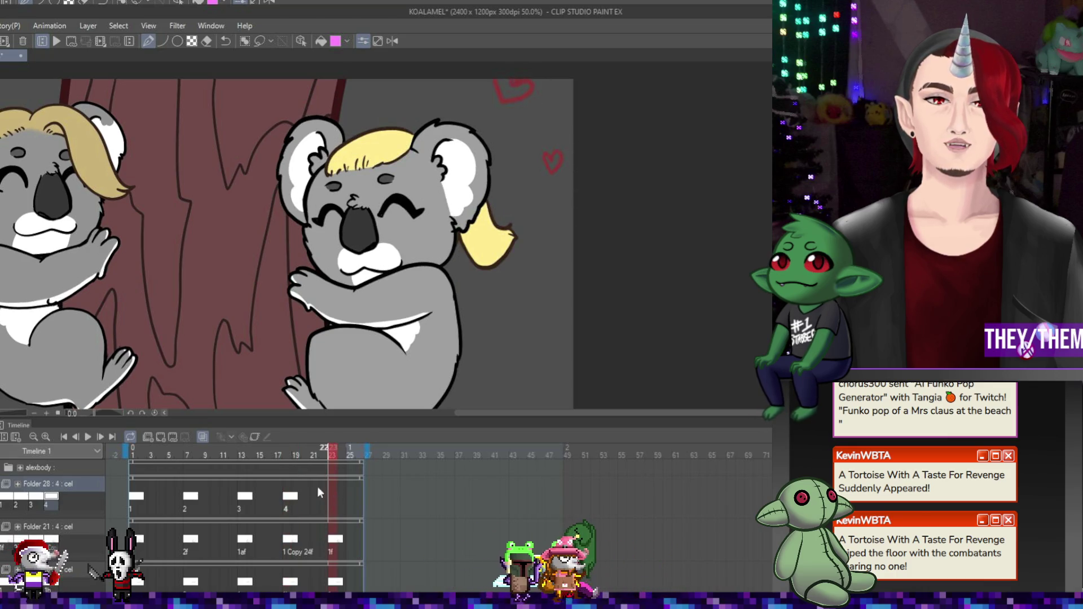
left_click(159, 438)
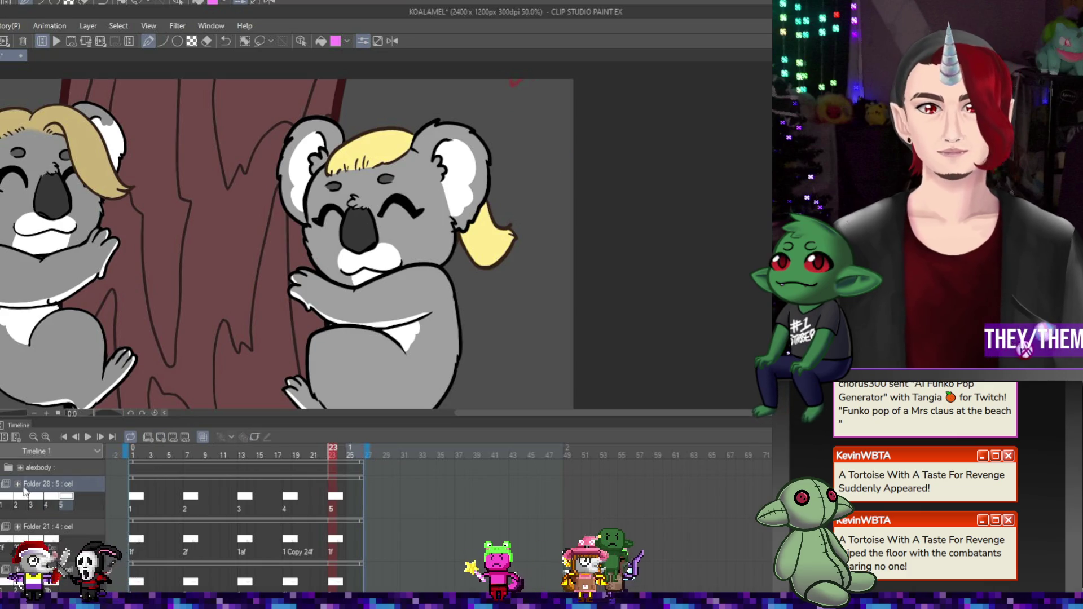
key("ctrl+minus")
left_click(87, 438)
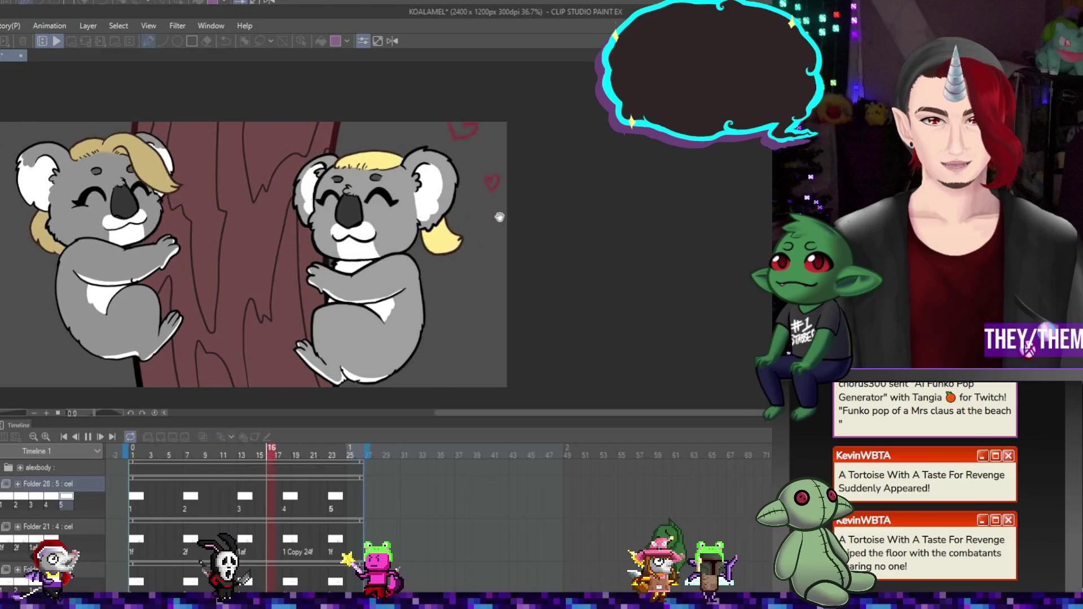
Retime the heart cels: first to frame 4, second to frame 8, fourth one frame earlier.
scroll(385, 271, "down", 1)
scroll(385, 271, "up", 2)
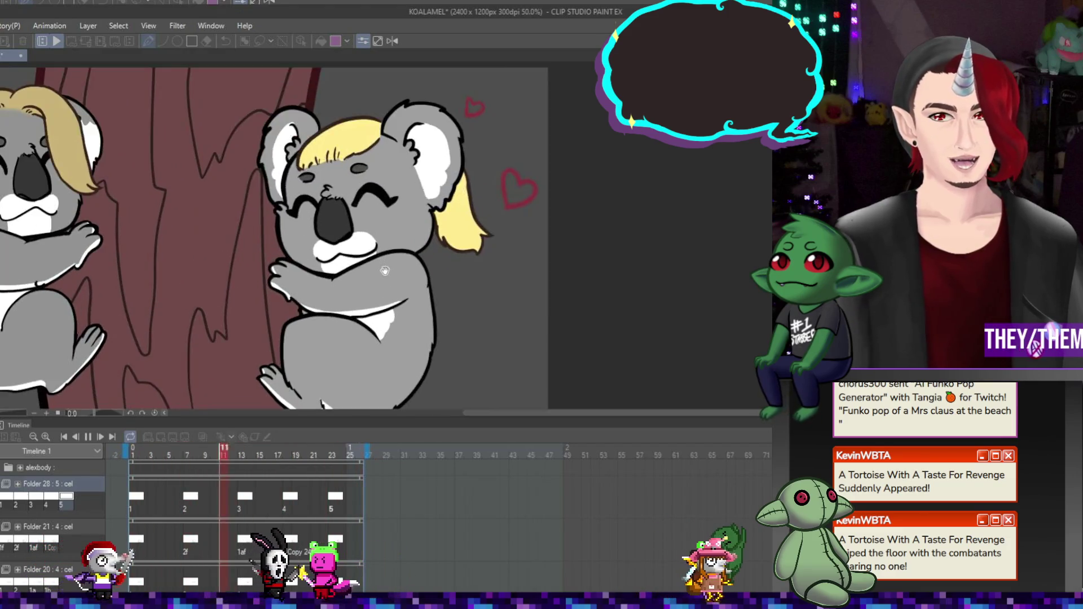
scroll(395, 248, "down", 4)
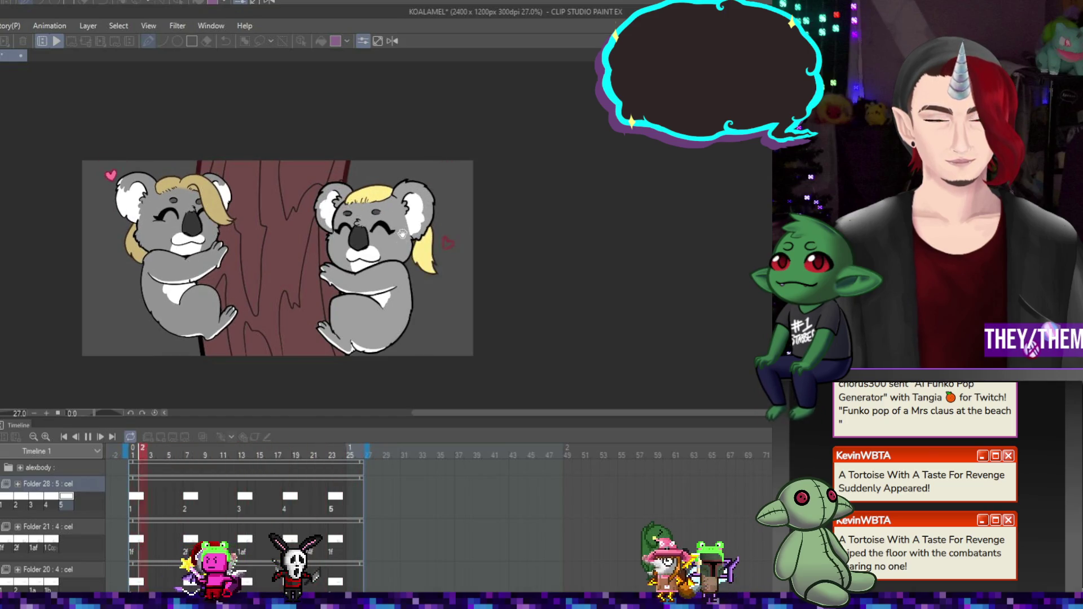
left_click(86, 438)
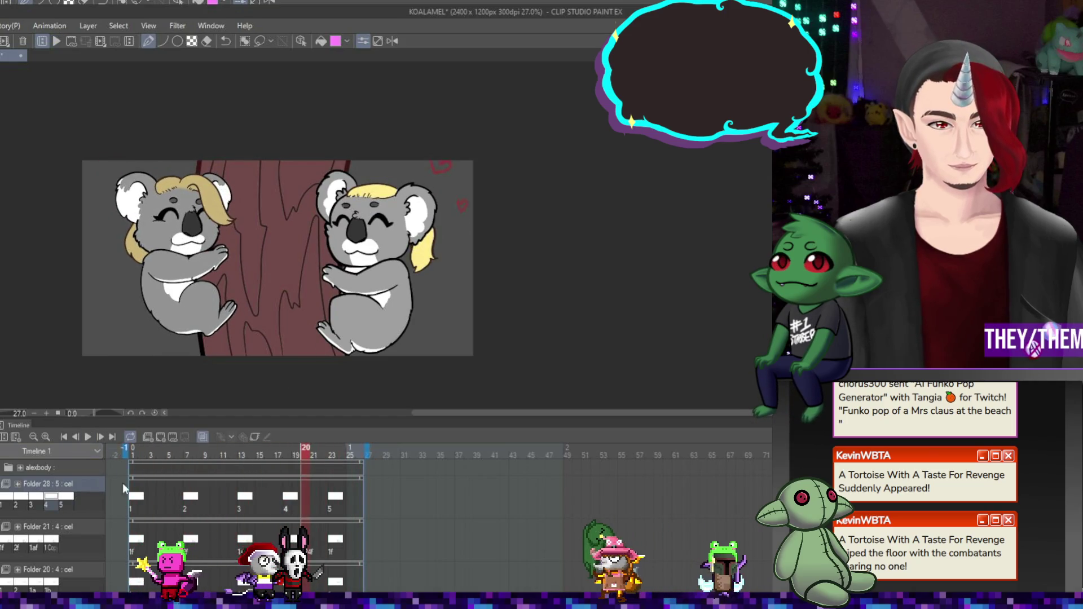
left_click_drag(137, 499, 203, 498)
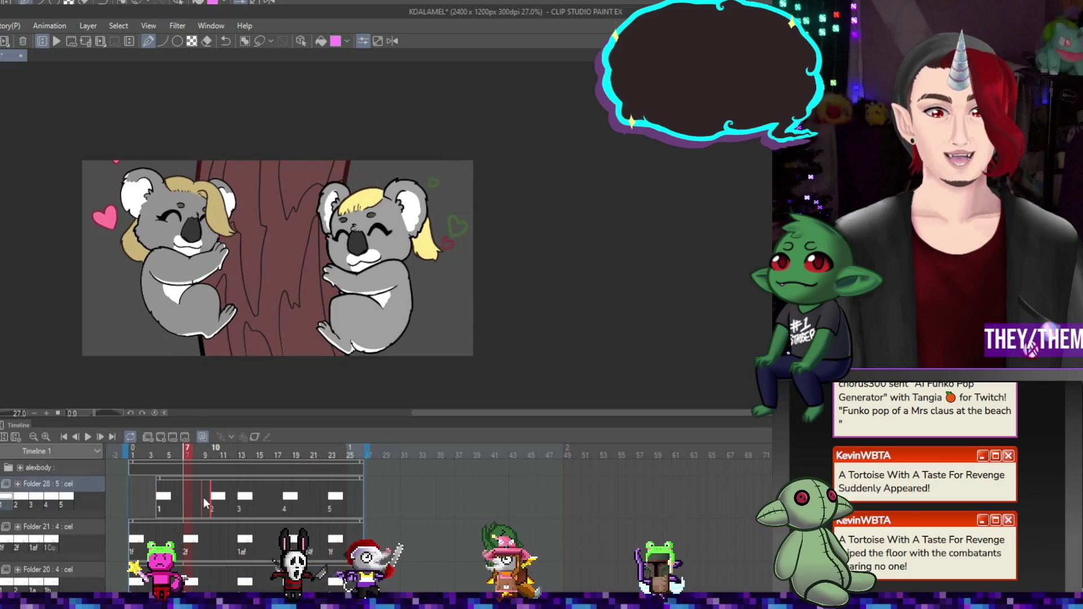
left_click(279, 496)
mouse_move(279, 496)
left_mouse_down()
mouse_move(270, 496)
mouse_move(310, 499)
left_mouse_up()
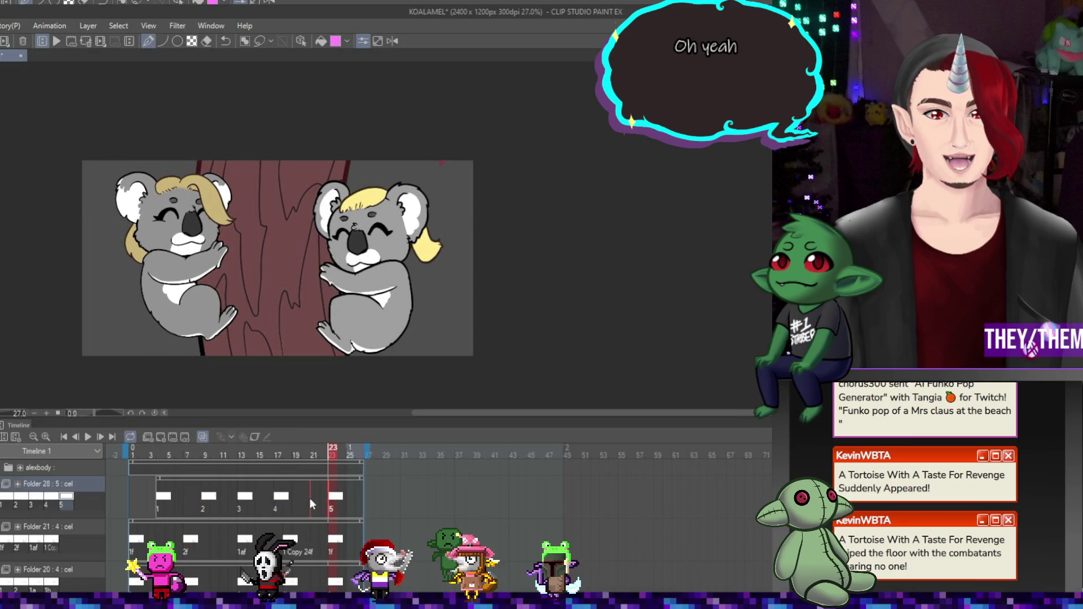
left_click(89, 436)
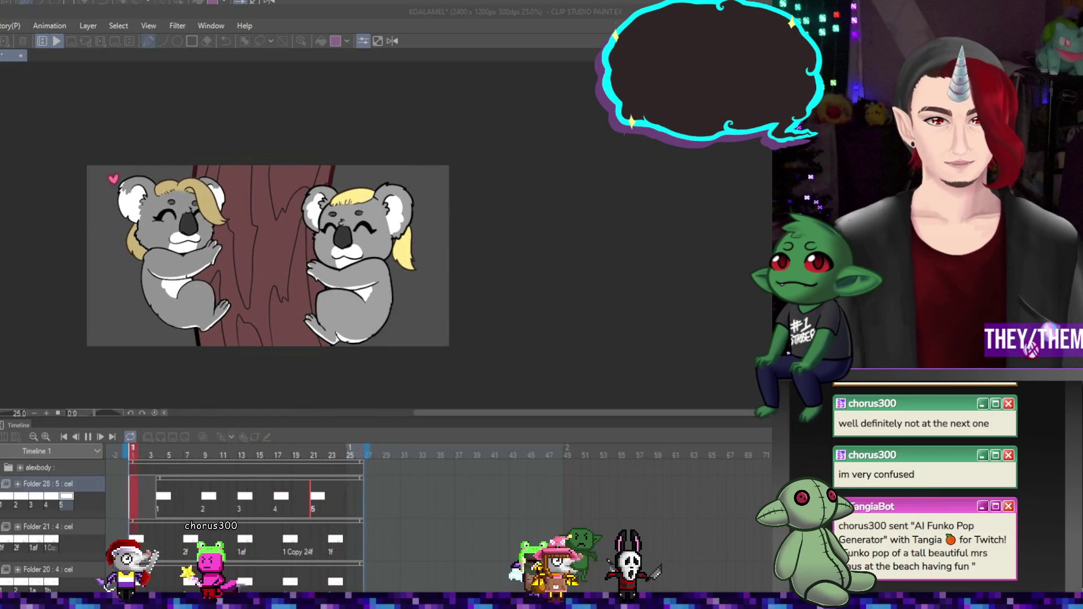
Save the file, replay the animation, and undo the stray scribble near the right koala.
scroll(123, 255, "up", 2)
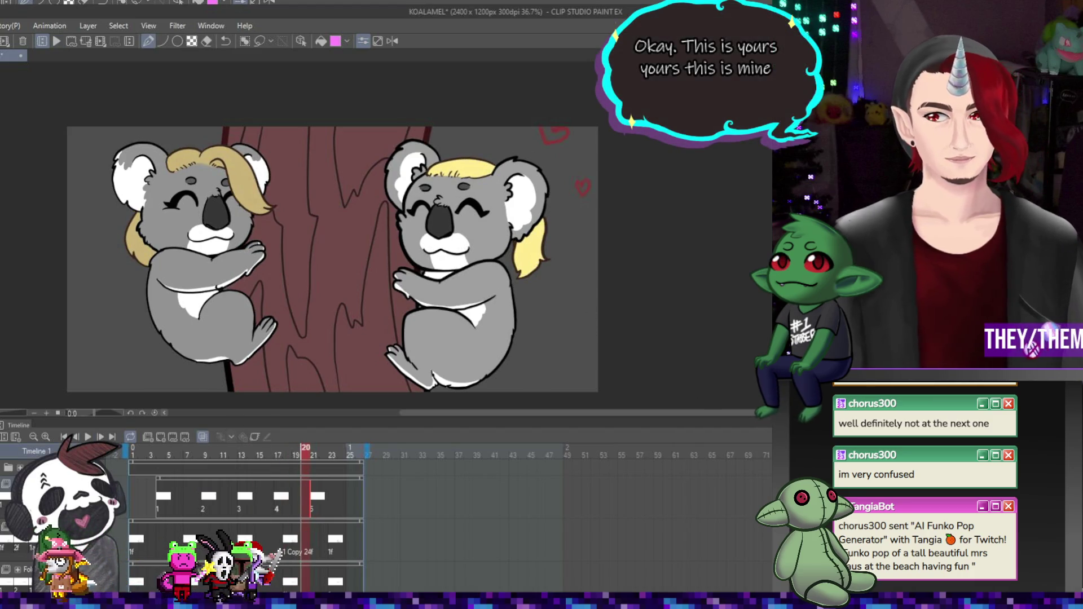
key("ctrl+s")
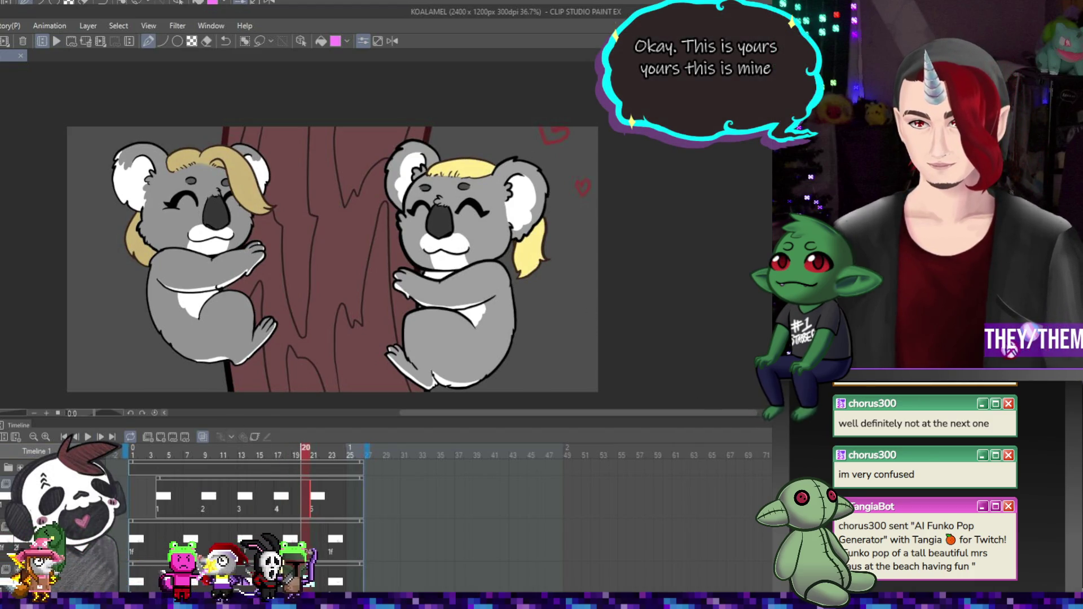
key("space")
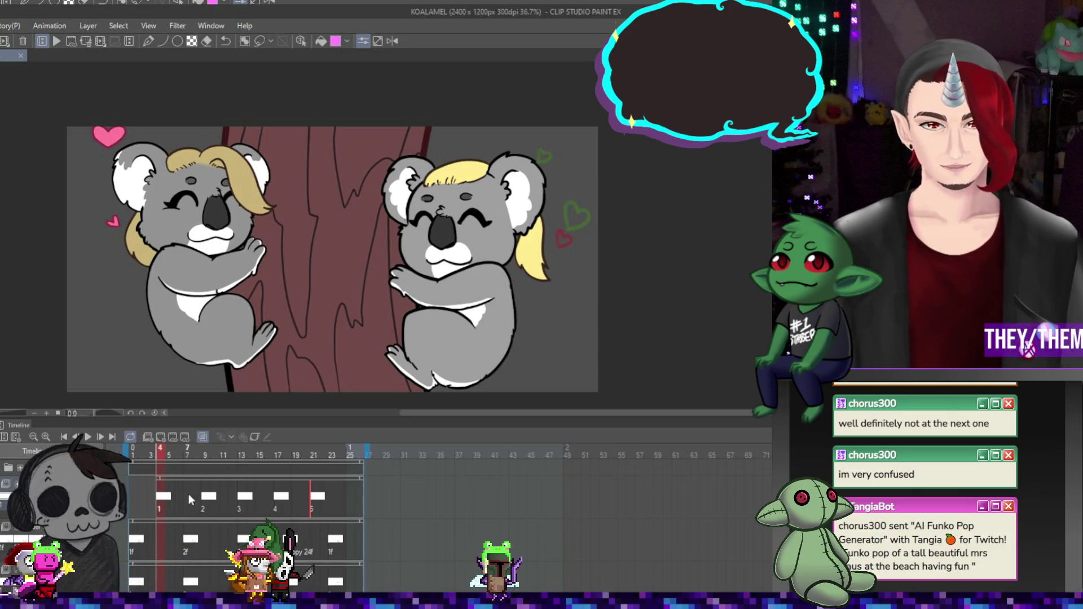
key("Right")
key("ctrl+z")
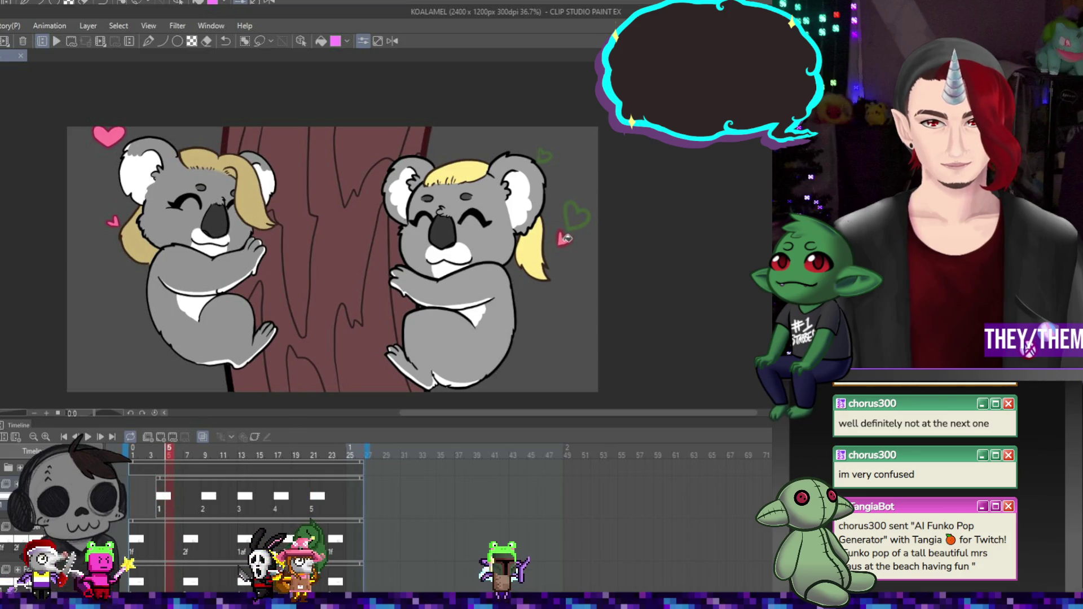
On frame 9, turn off onion skin and fill the right outlined heart pink, then check later cels.
left_click(201, 507)
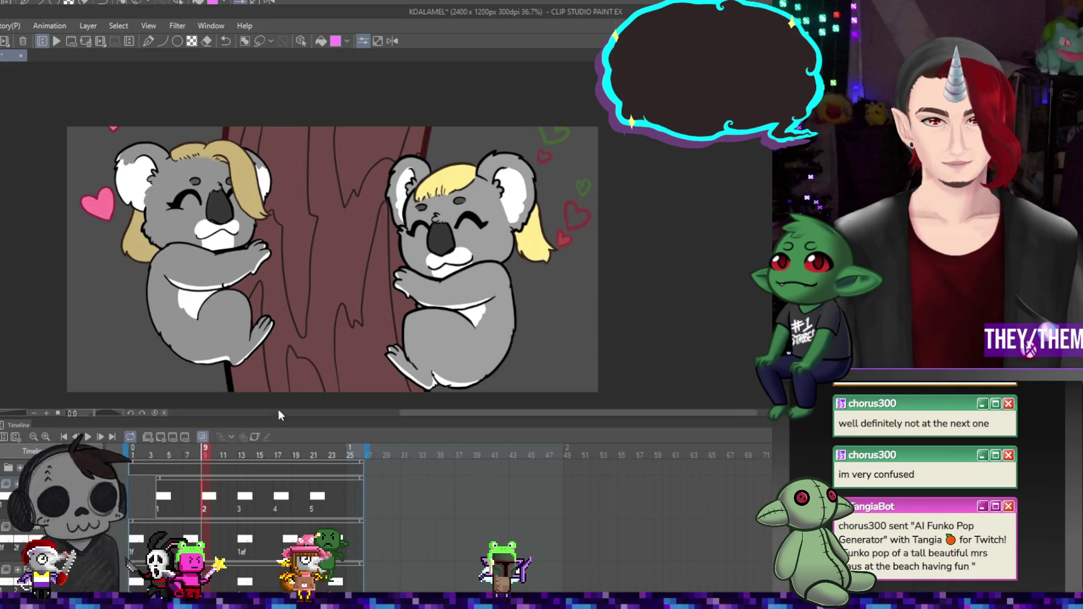
left_click(202, 437)
left_click(578, 212)
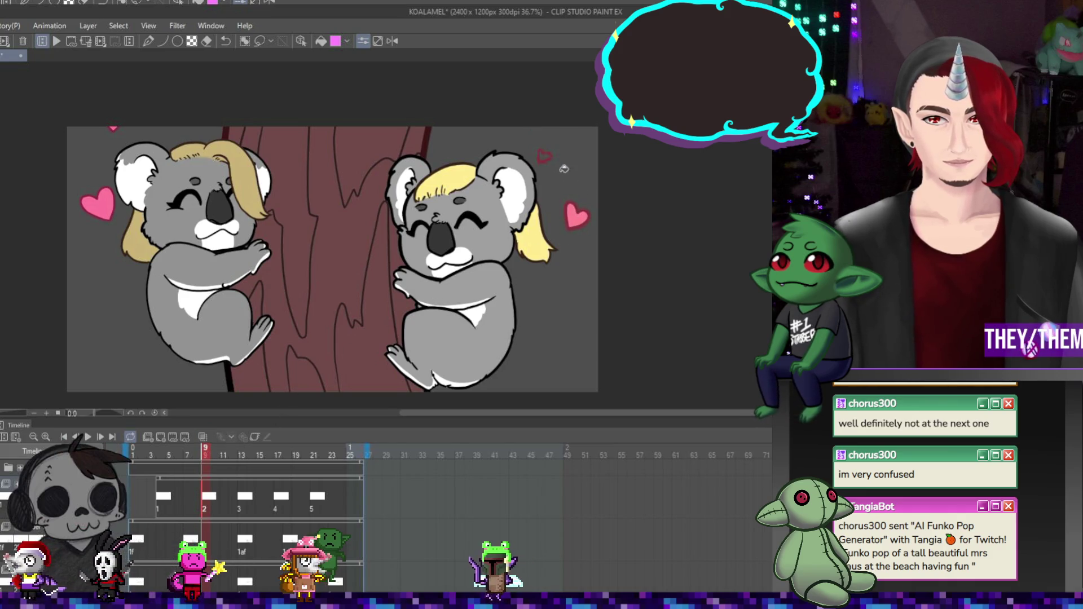
key("Right")
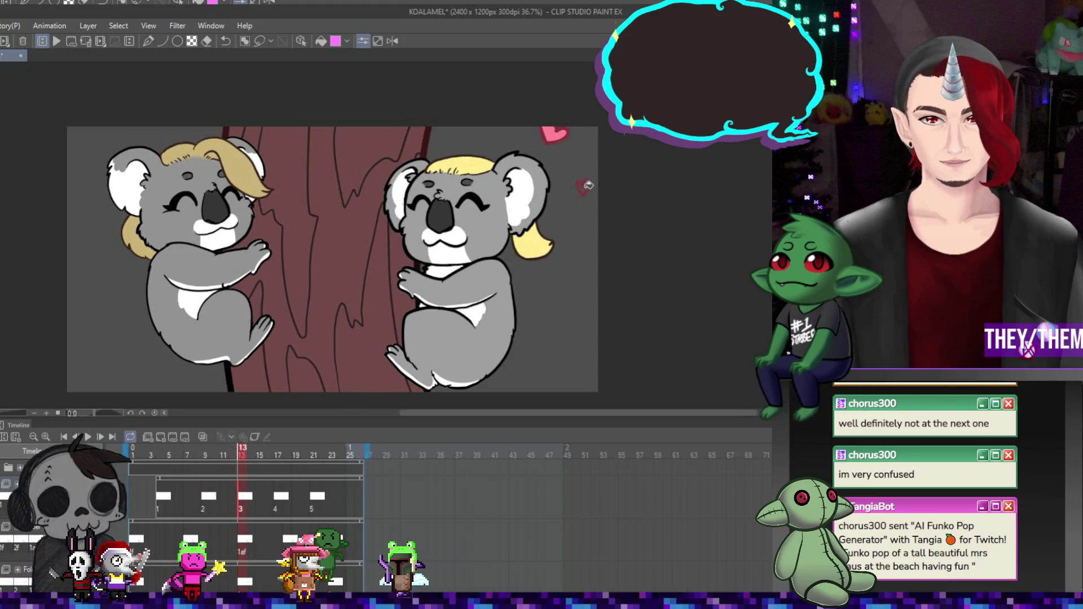
key("Right")
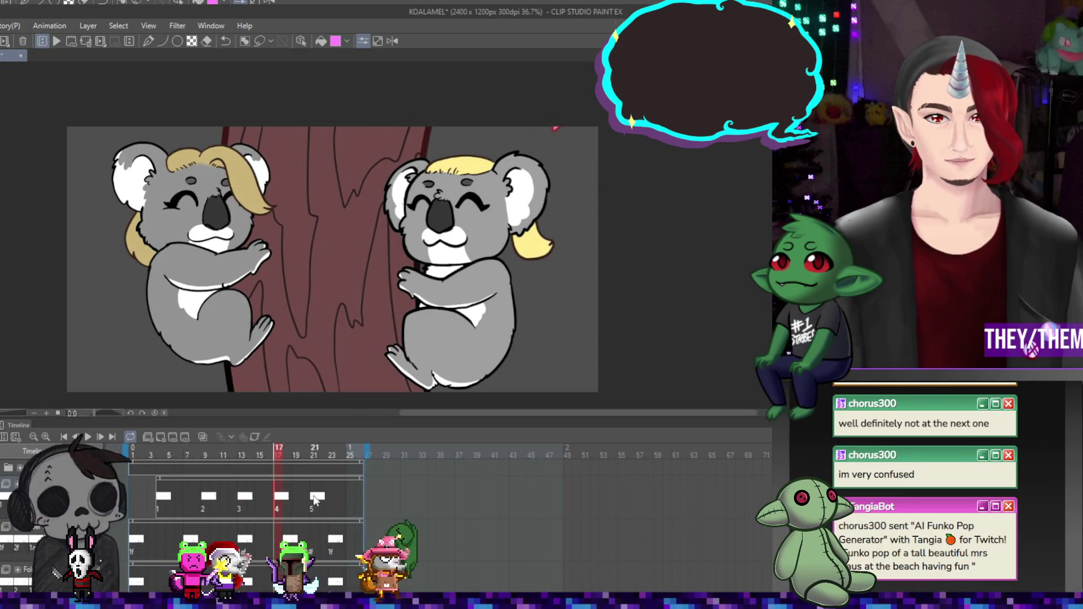
key("Right")
Preview the animation in playback, stop it, and save the KOALAMEL file.
left_click(90, 438)
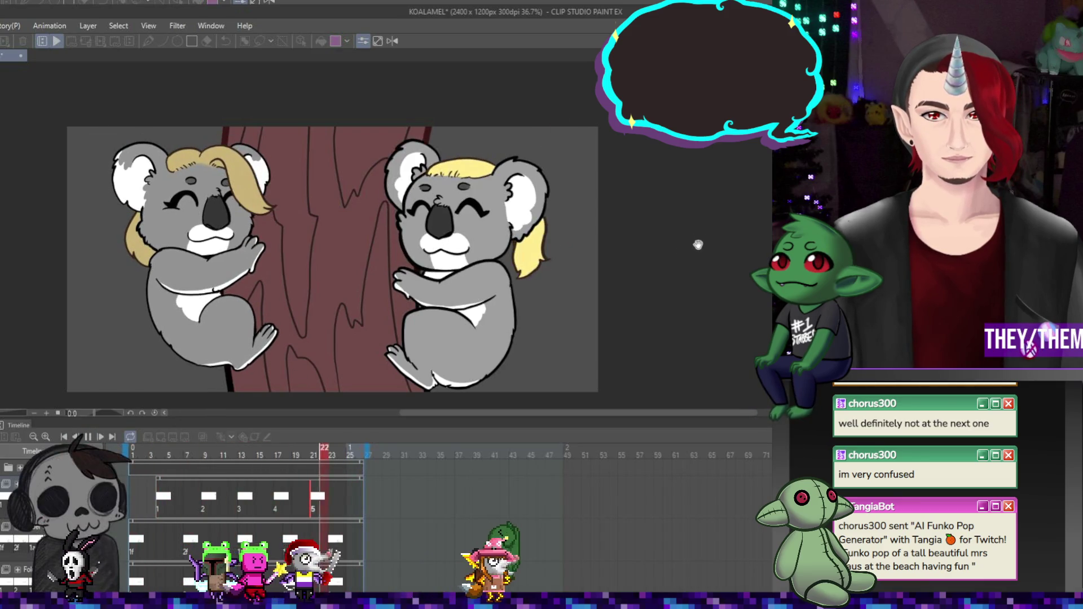
scroll(697, 240, "down", 2)
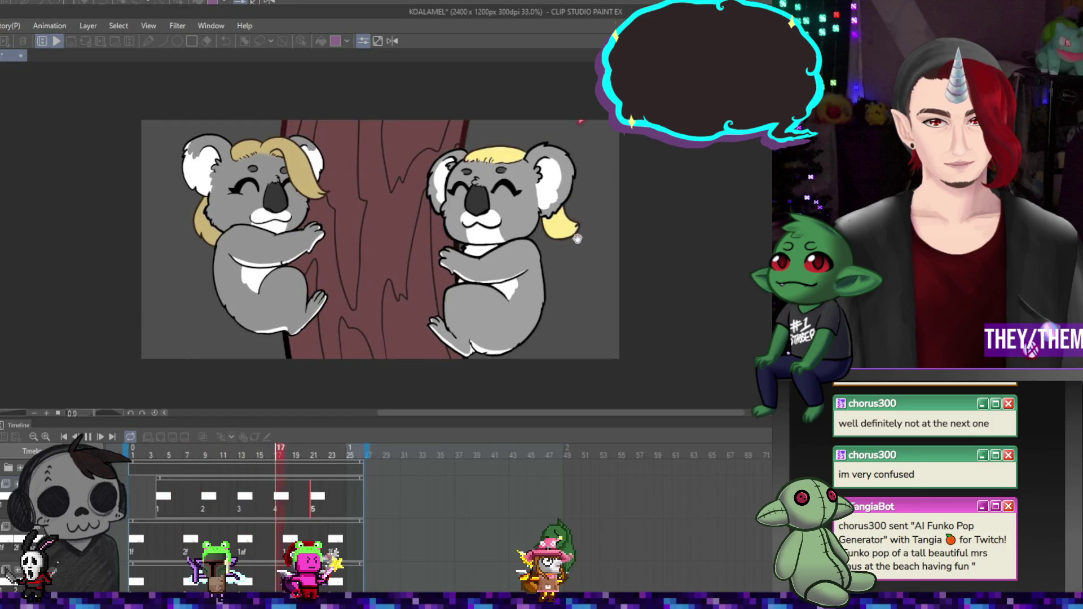
scroll(587, 231, "down", 2)
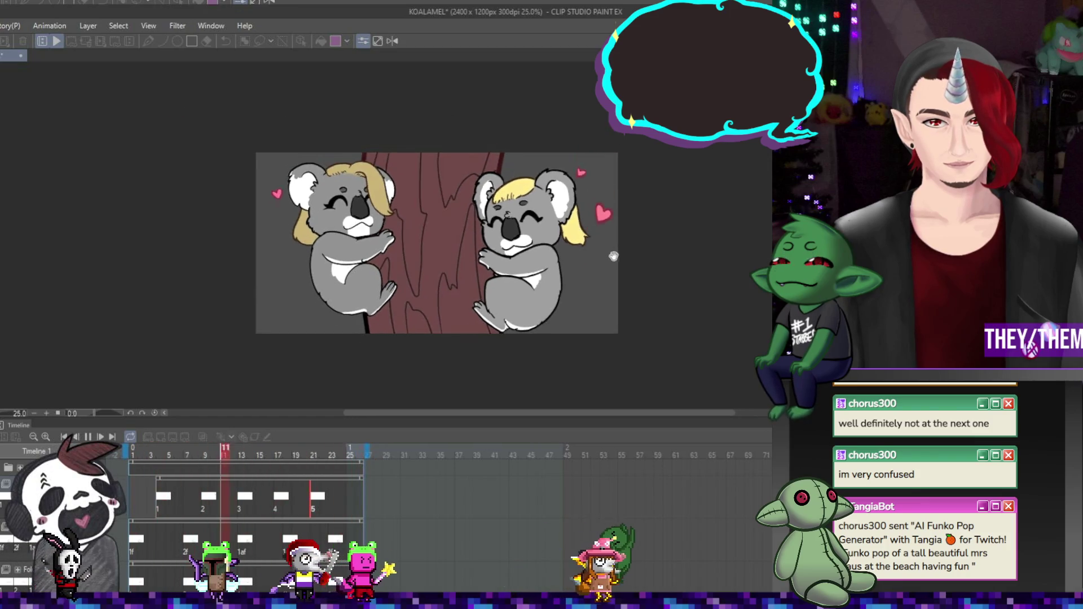
scroll(617, 191, "up", 1)
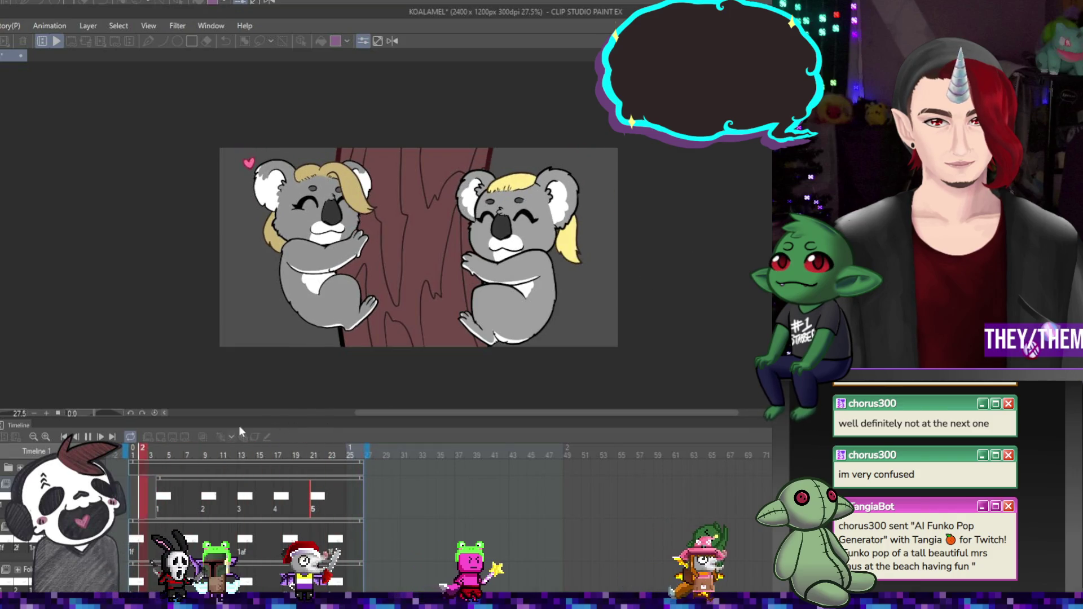
left_click(88, 437)
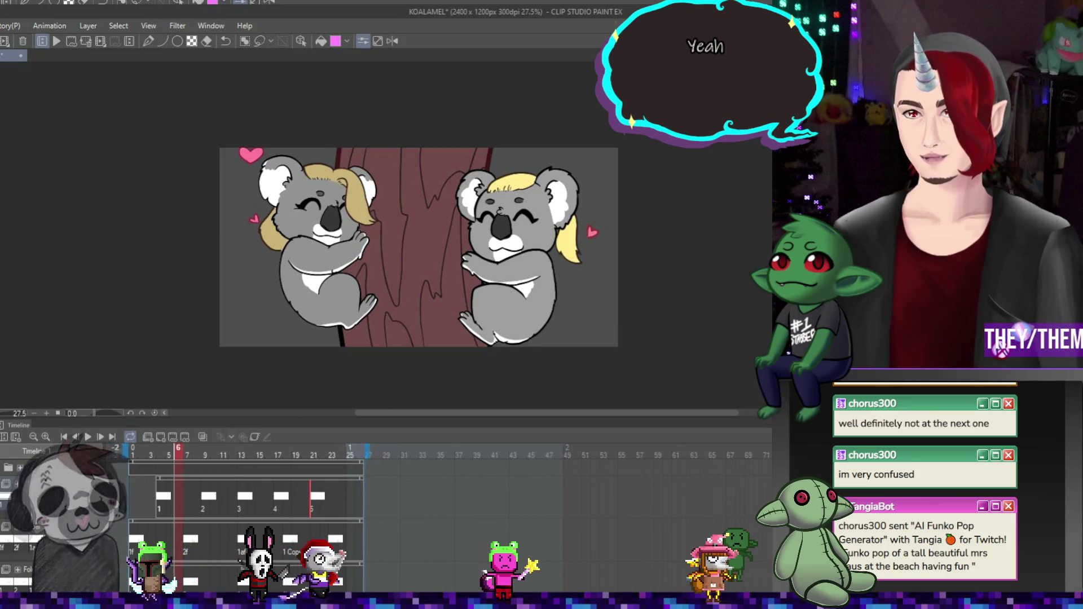
key("ctrl+s")
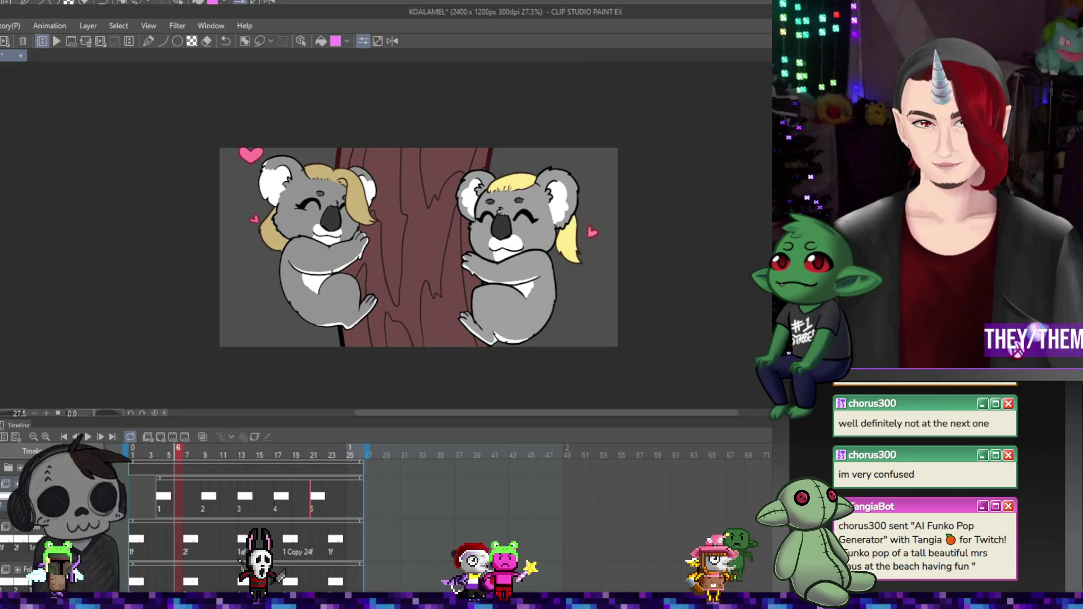
scroll(662, 264, "down", 1)
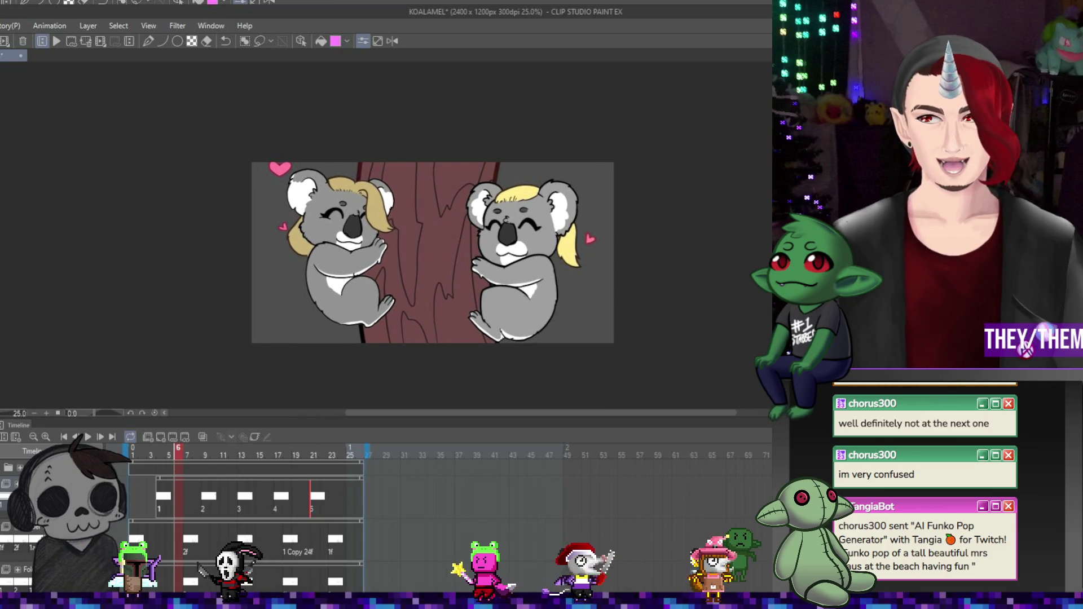
scroll(519, 141, "down", 1)
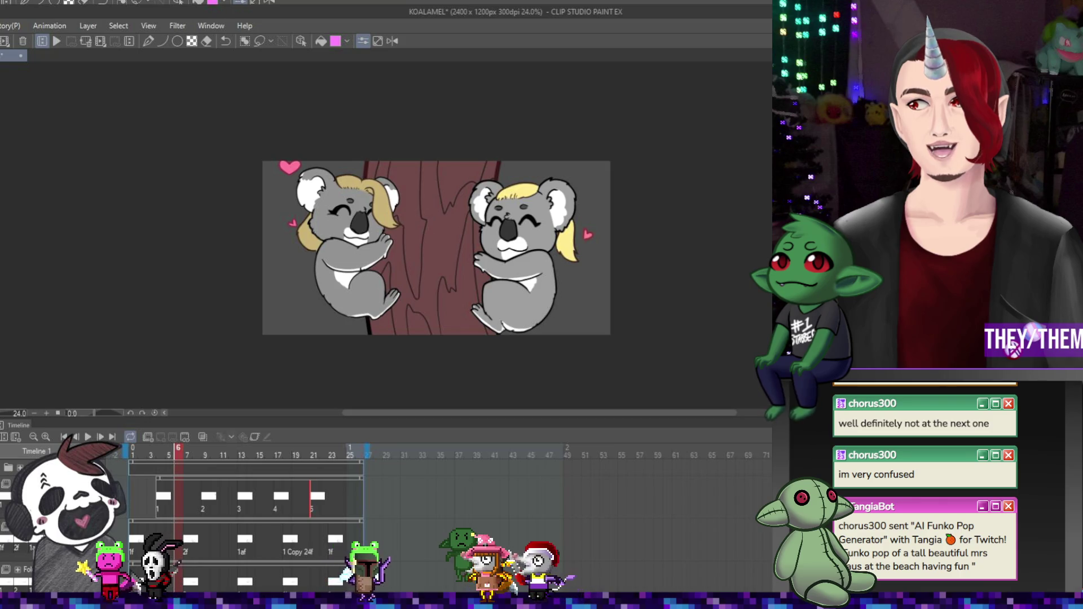
Shade the tree trunk with a dark maroon gradient.
left_click_drag(414, 307, 412, 309)
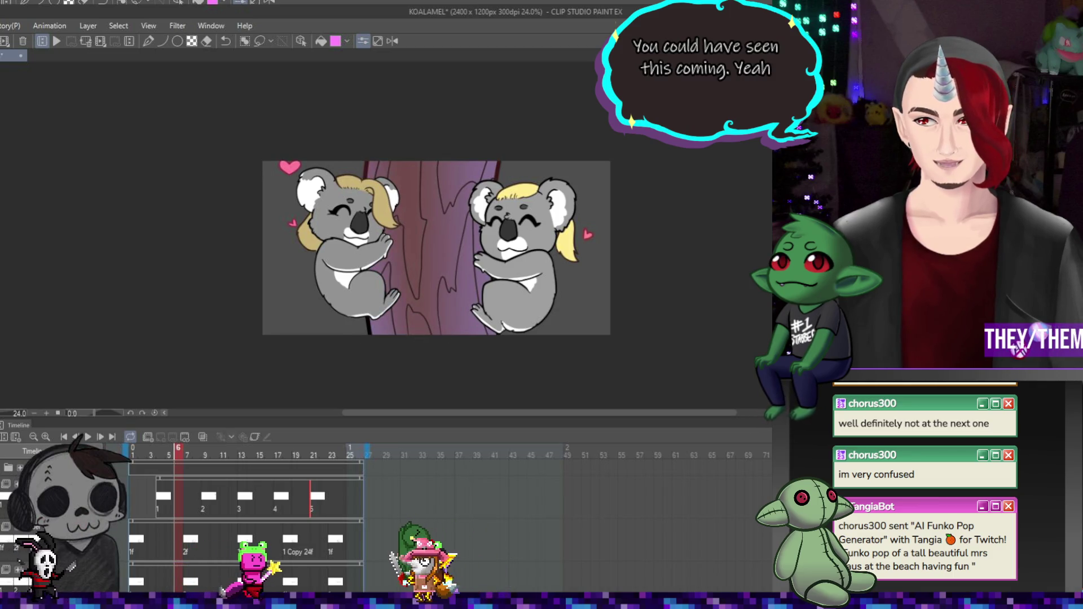
key("ctrl+z")
scroll(479, 270, "up", 1)
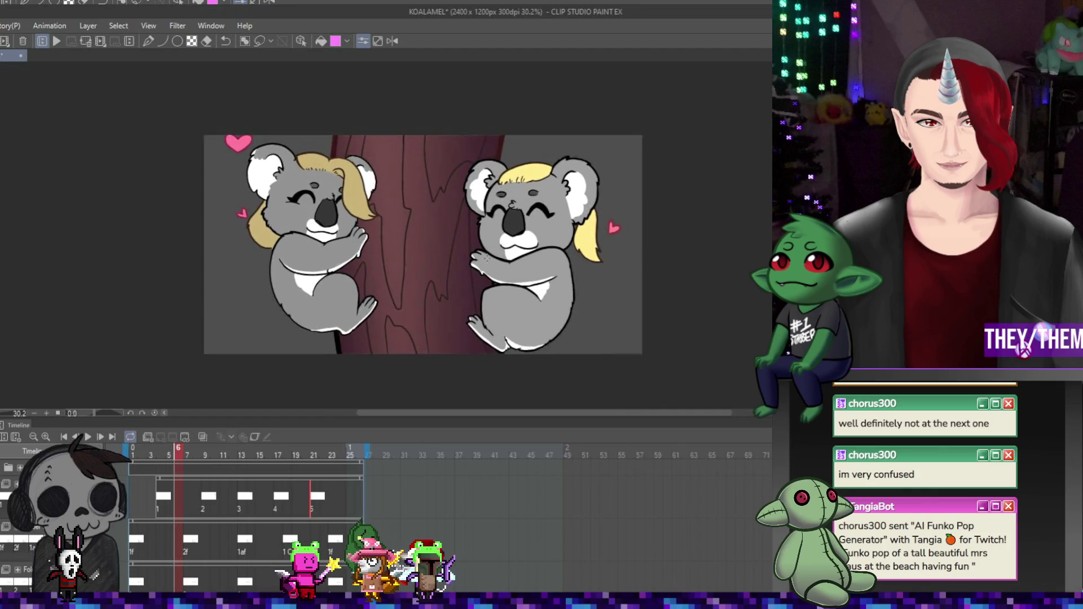
scroll(479, 264, "down", 2)
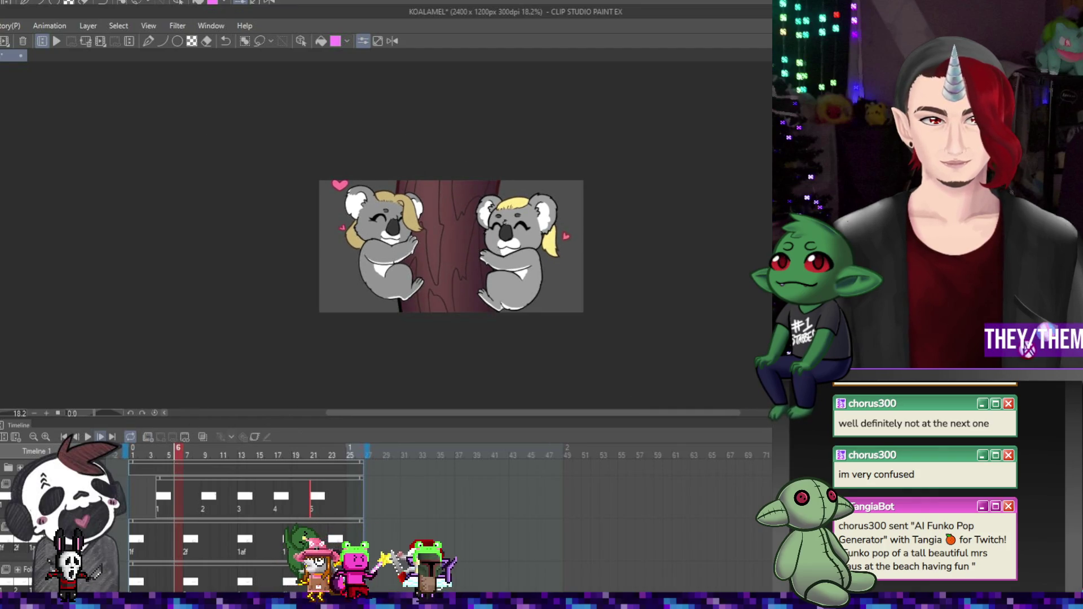
Preview the shaded trunk in playback, then hide the Paper layer for a transparent background.
left_click(87, 437)
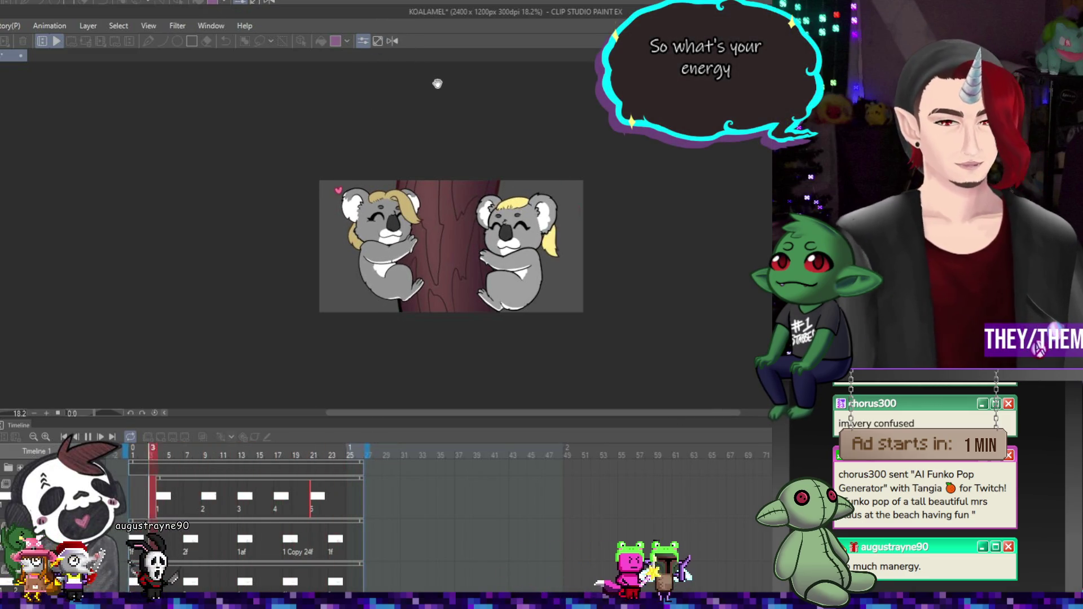
scroll(490, 240, "up", 1)
scroll(490, 240, "up", 2)
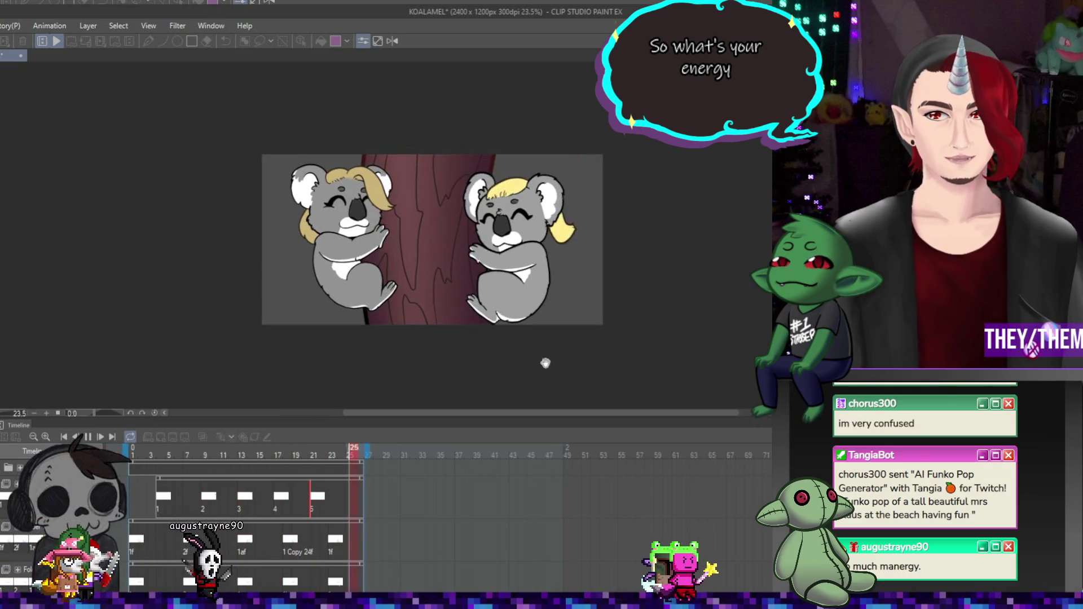
left_click(185, 455)
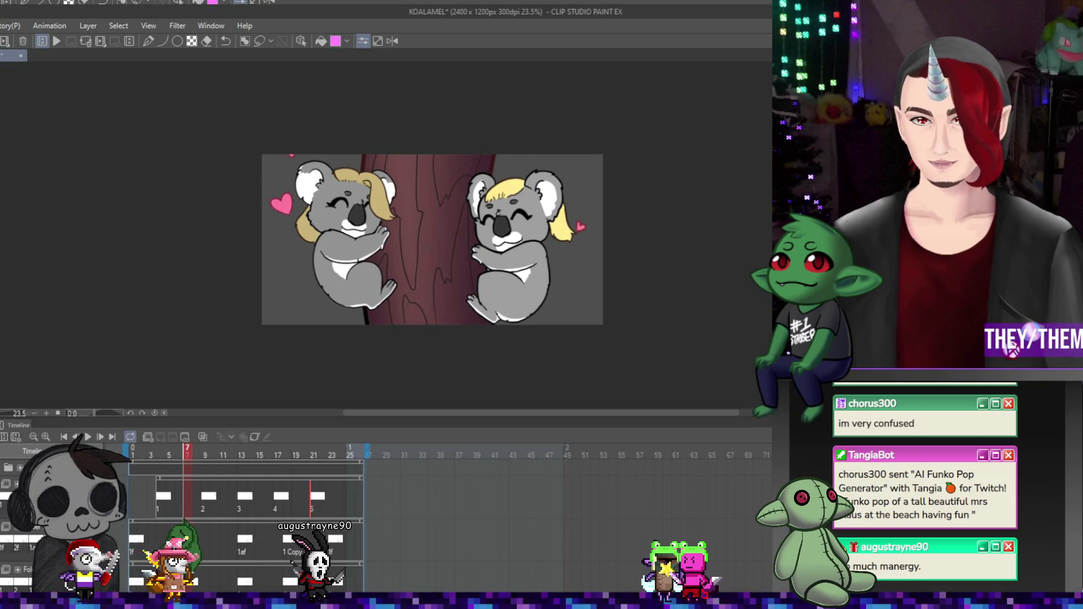
left_click(767, 331)
scroll(438, 210, "up", 3)
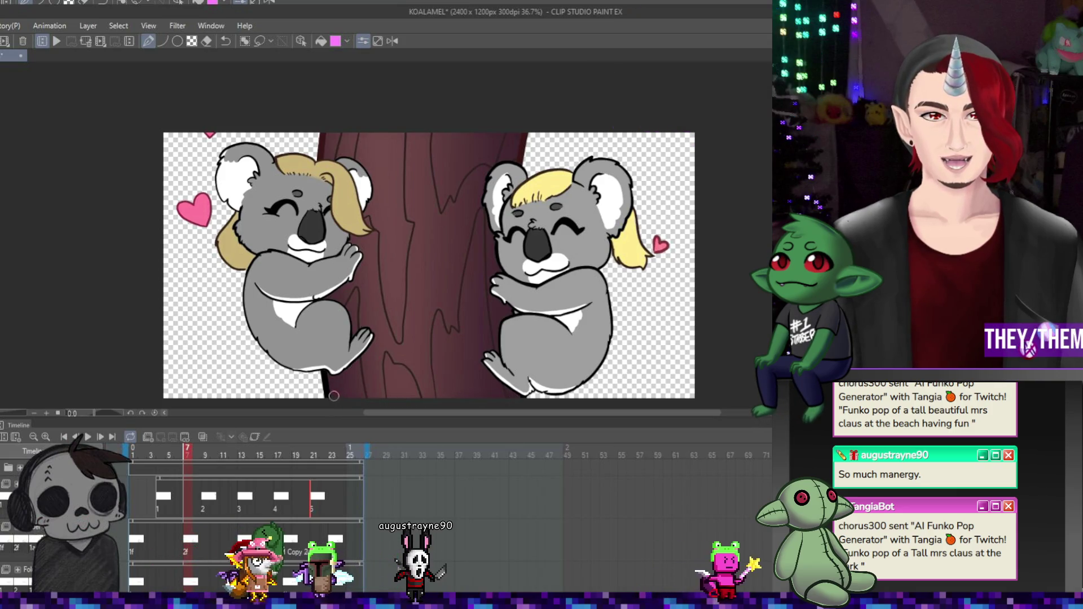
scroll(334, 396, "down", 3)
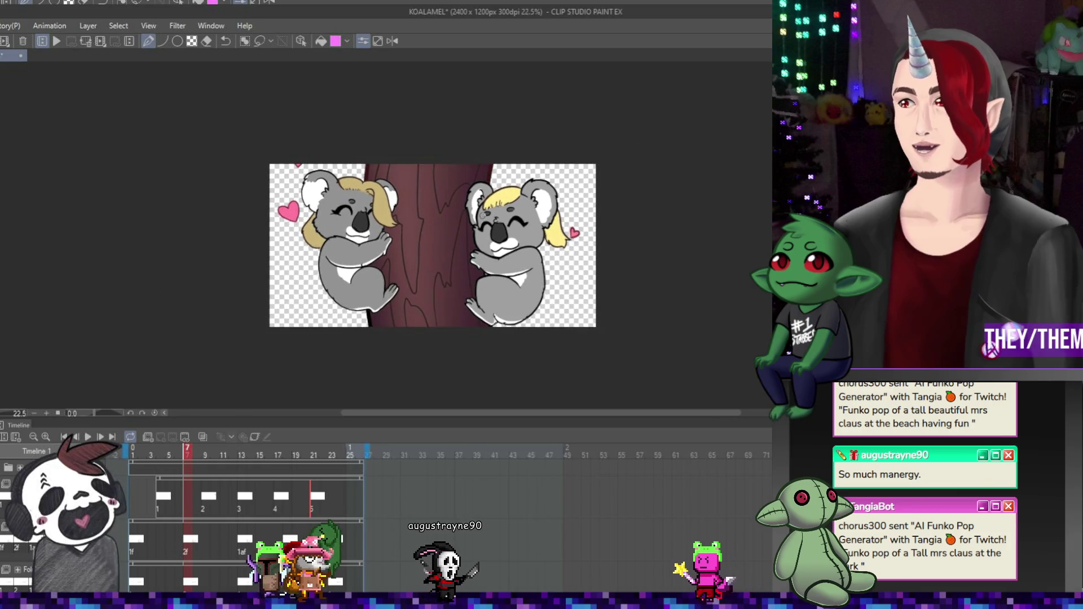
scroll(433, 245, "up", 3)
scroll(433, 246, "down", 2)
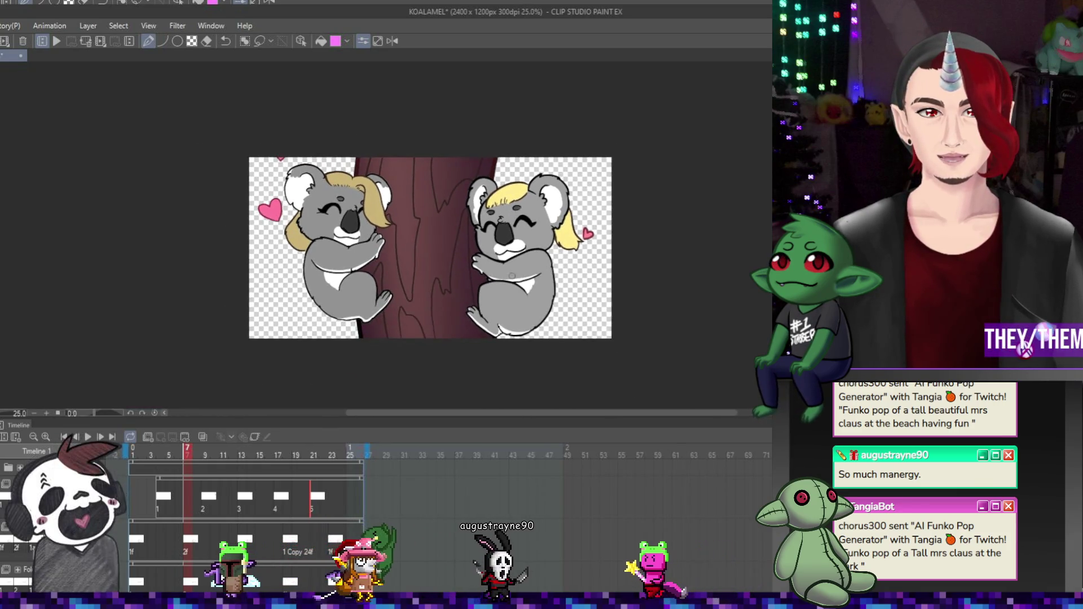
scroll(511, 276, "up", 2)
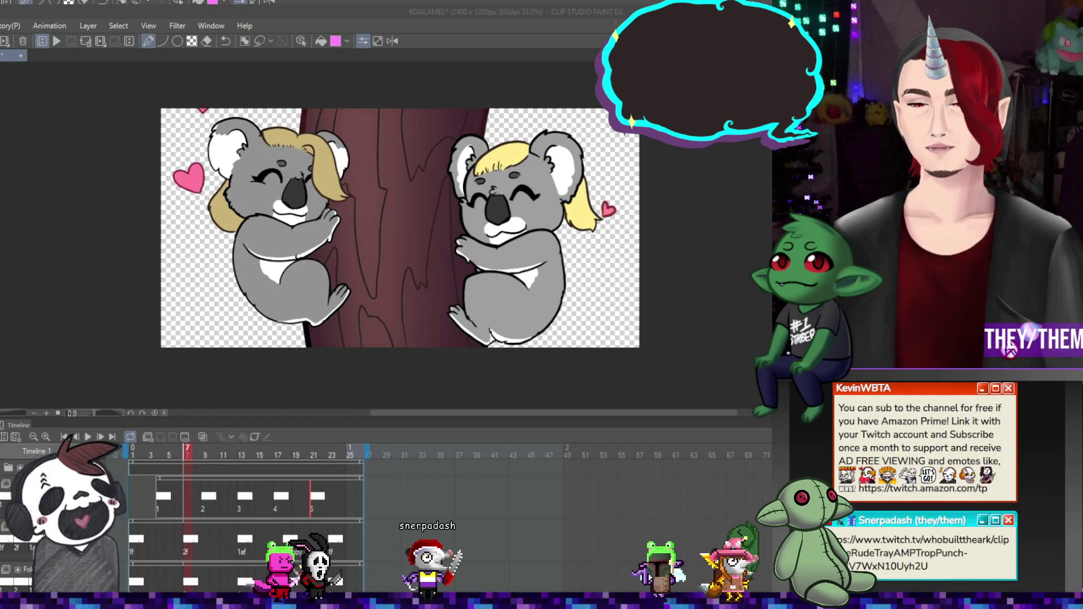
scroll(402, 230, "up", 1)
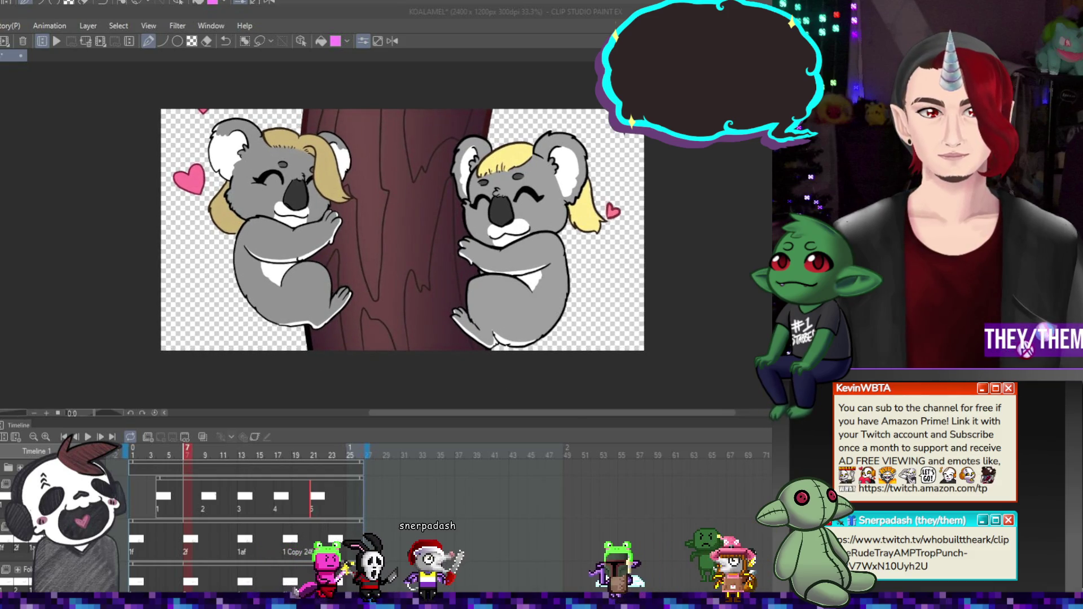
left_click(87, 437)
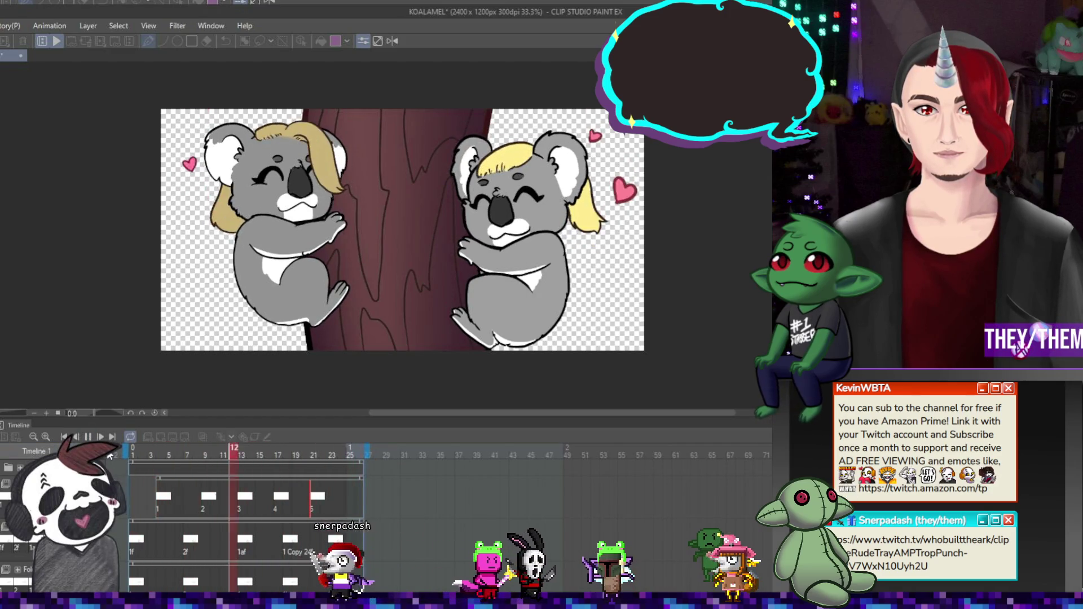
left_click(87, 437)
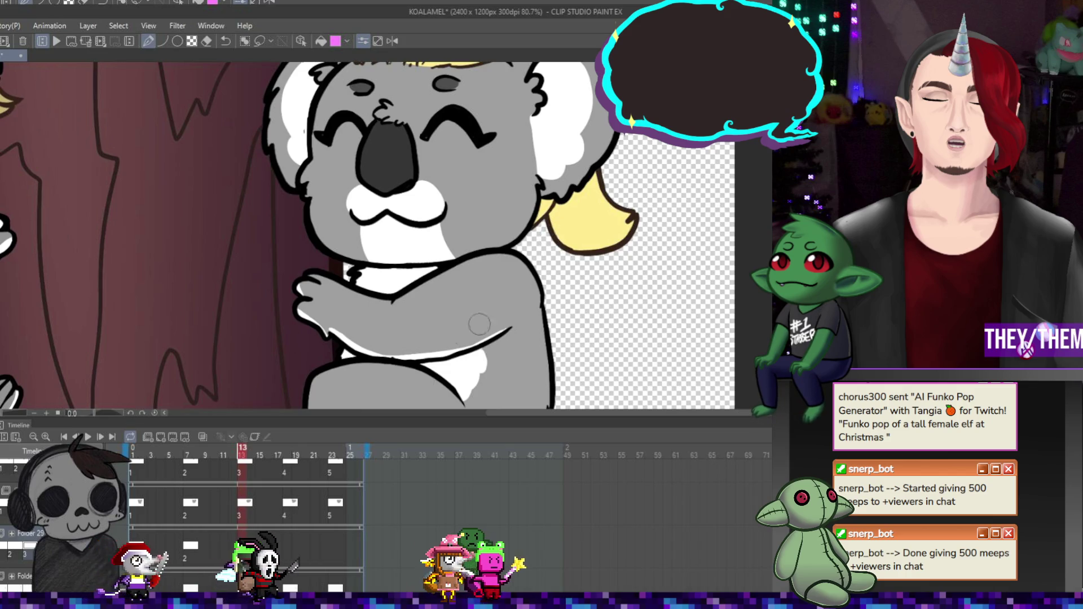
Review the koala cels at frames 18 and 23, then play the whole animation zoomed out.
left_click(288, 455)
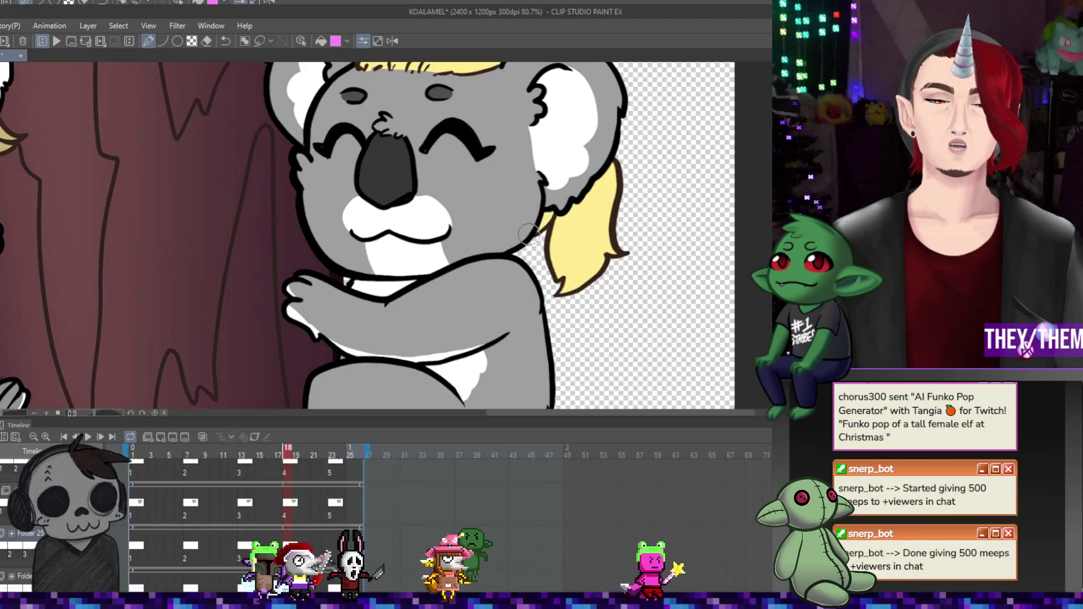
key("Right")
key("Right")
key("Right")
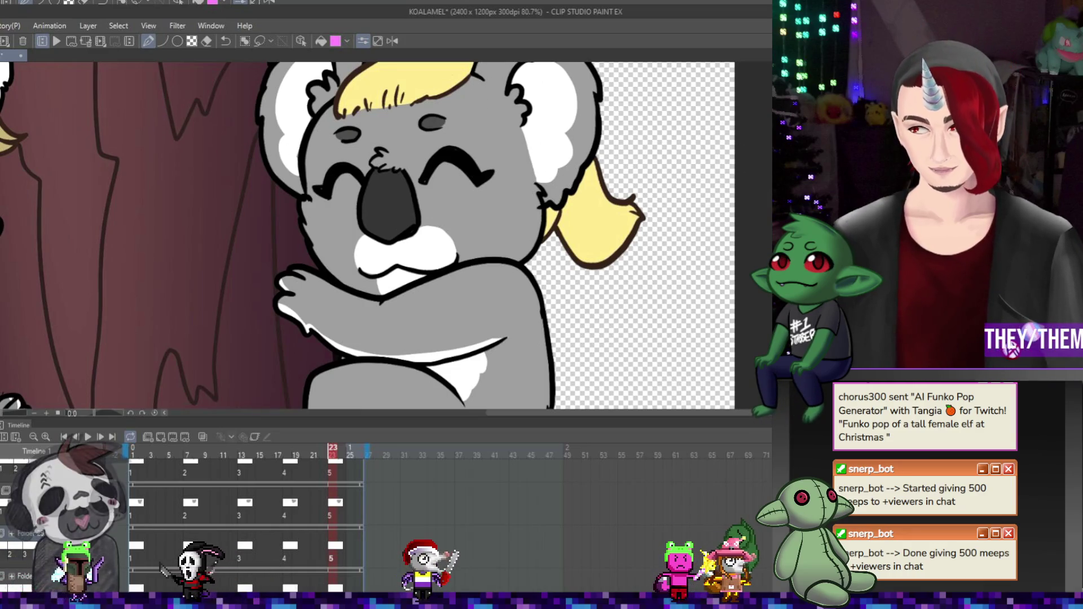
left_click(89, 438)
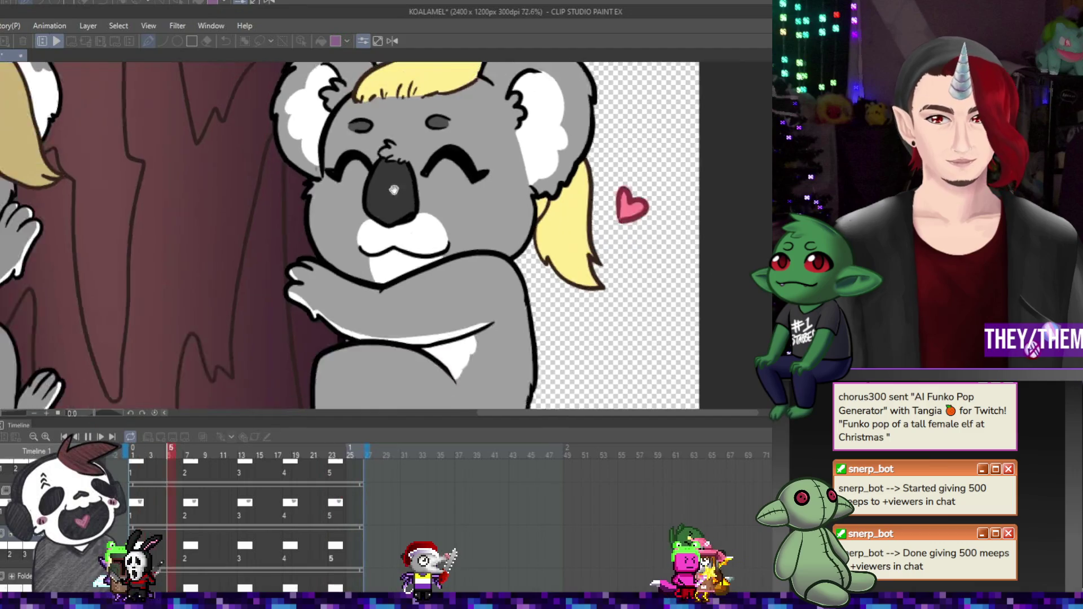
key("ctrl+minus")
key("ctrl+minus")
key("ctrl+minus")
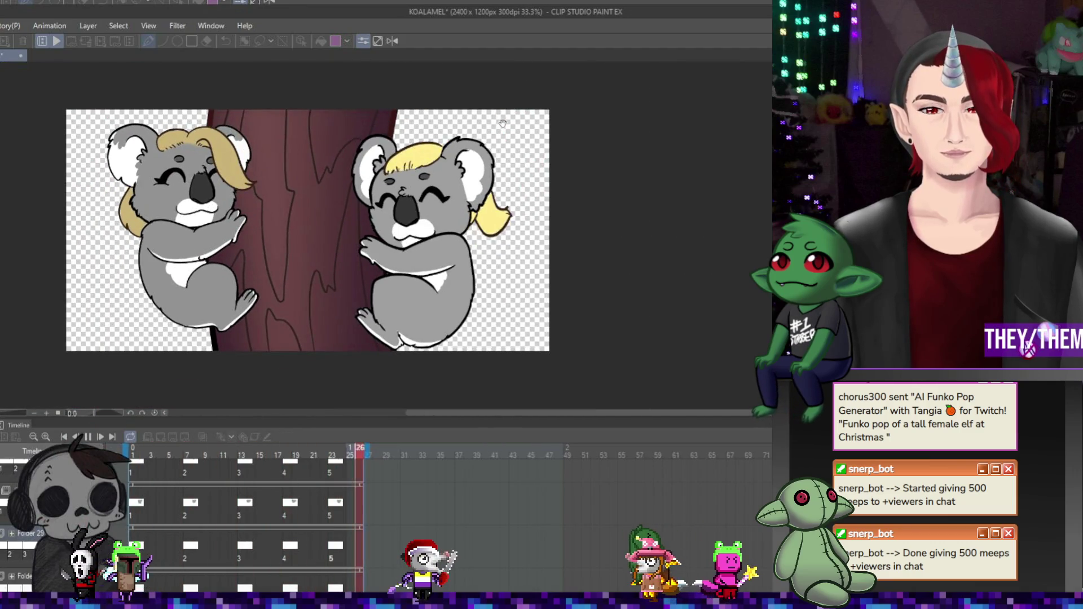
scroll(429, 185, "down", 4)
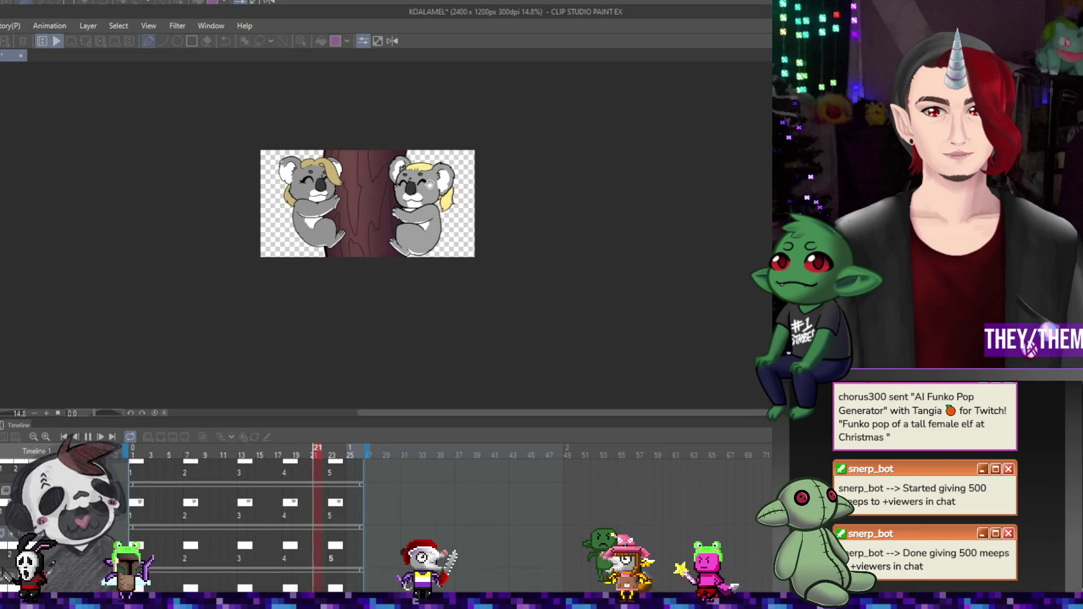
scroll(428, 185, "up", 3)
scroll(427, 165, "up", 1)
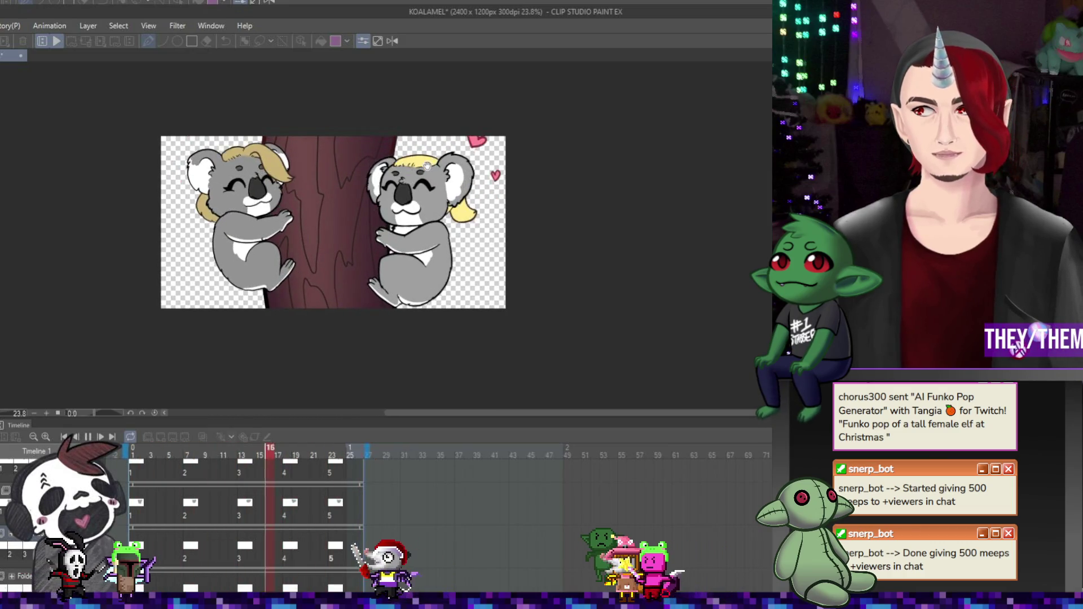
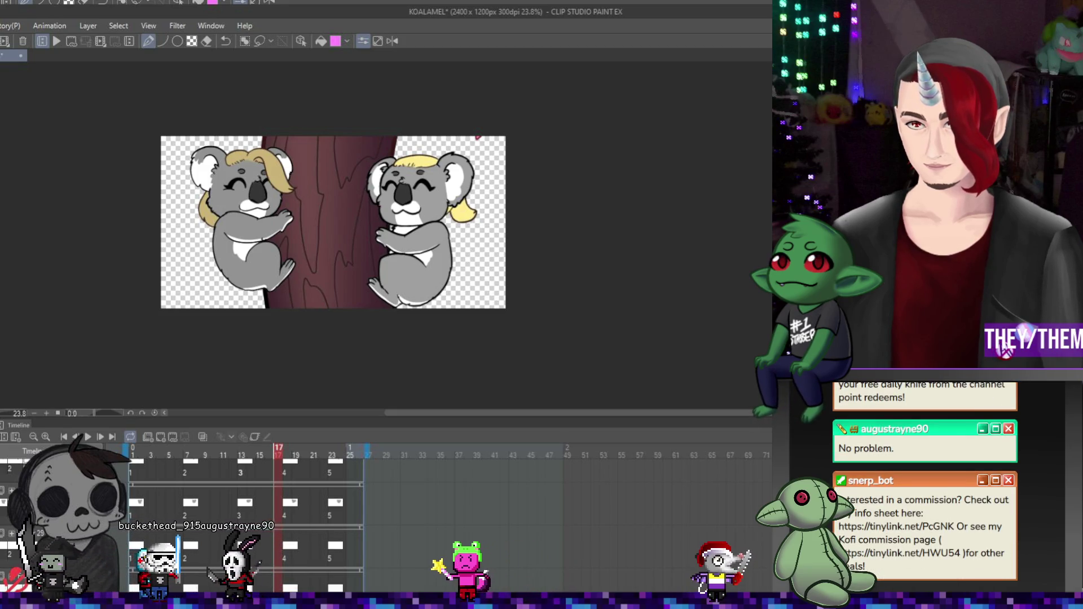
Jump to frame 23 and scroll the Timeline layer list up to reveal the Copy layers.
left_click(333, 454)
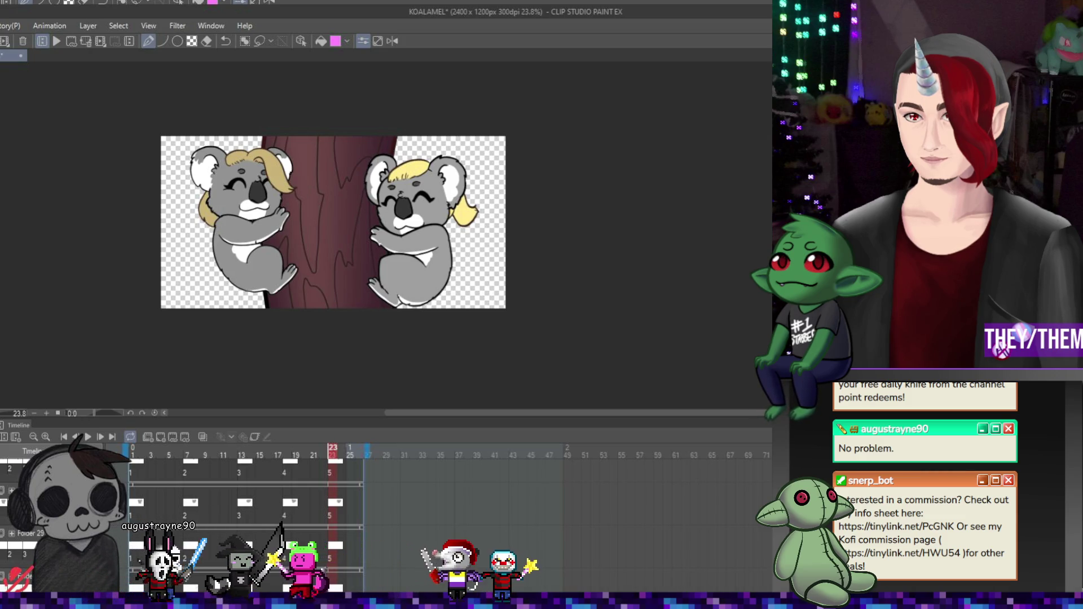
scroll(243, 508, "up", 1)
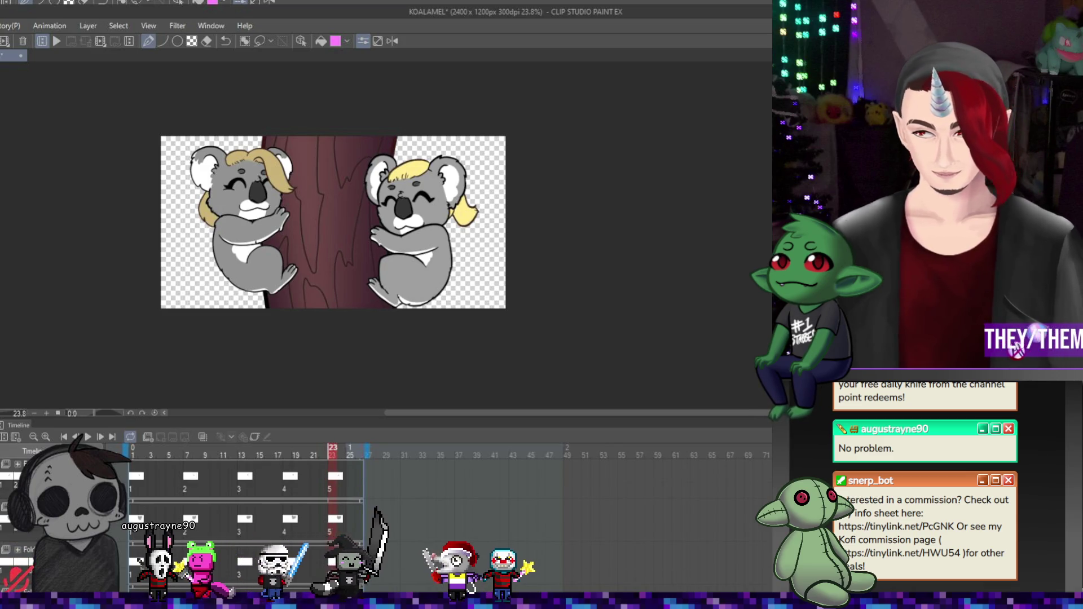
scroll(243, 508, "up", 2)
scroll(242, 508, "up", 3)
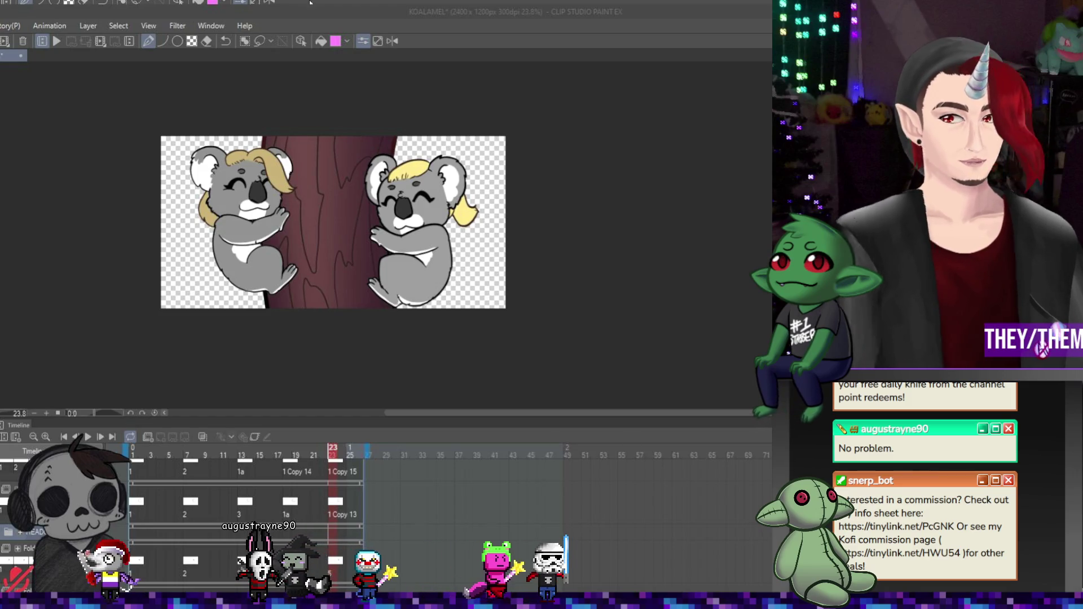
Refocus the drawing window and return the playhead to frame 1 with Home.
left_click(469, 10)
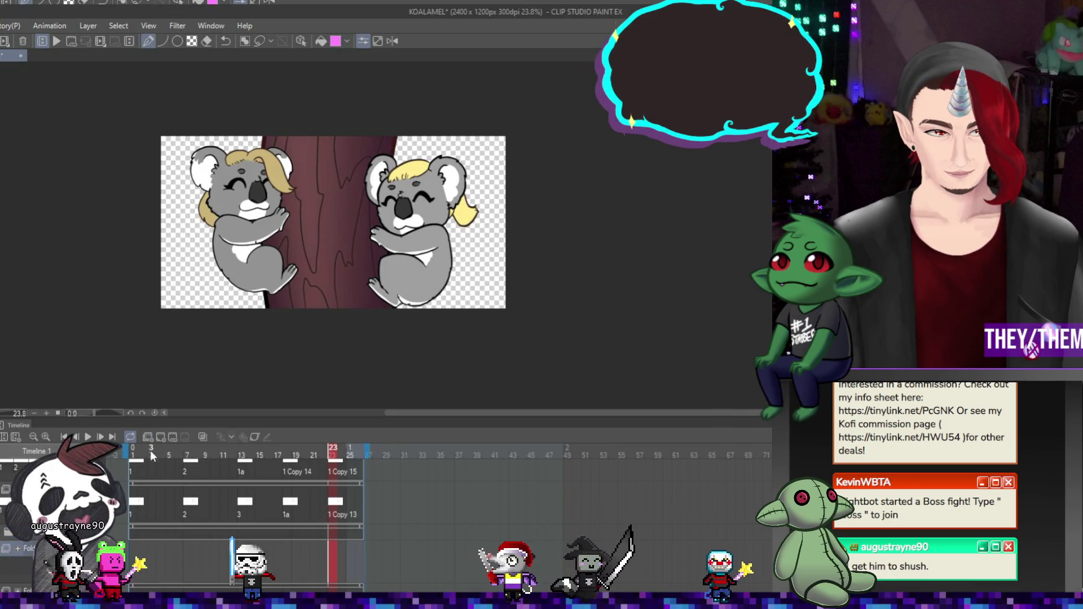
key("Home")
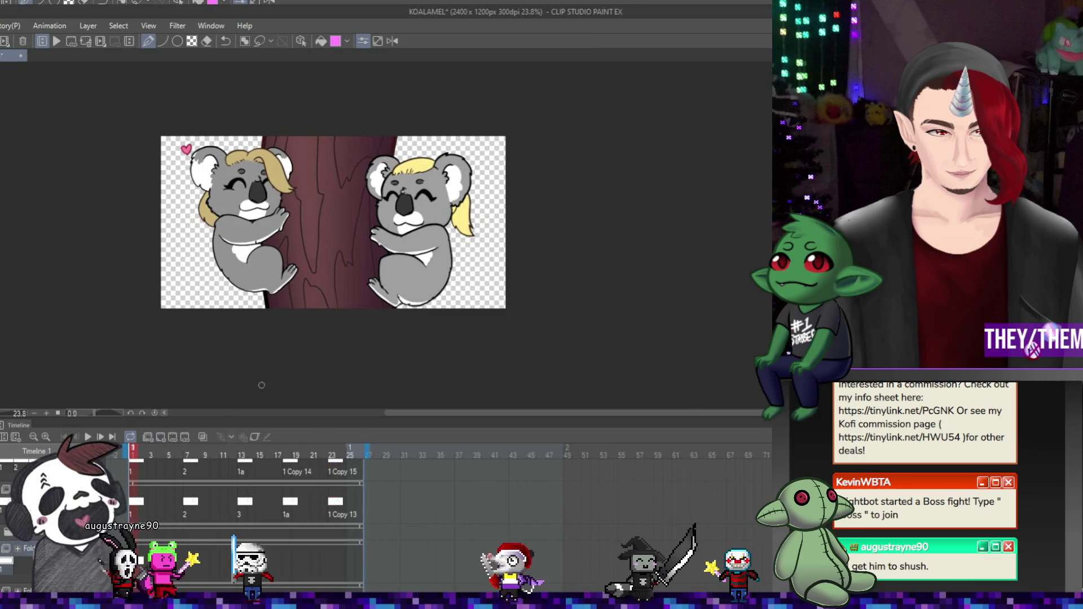
Zoom the canvas from 23.8% to 33.3% on the two koalas.
scroll(520, 273, "up", 2)
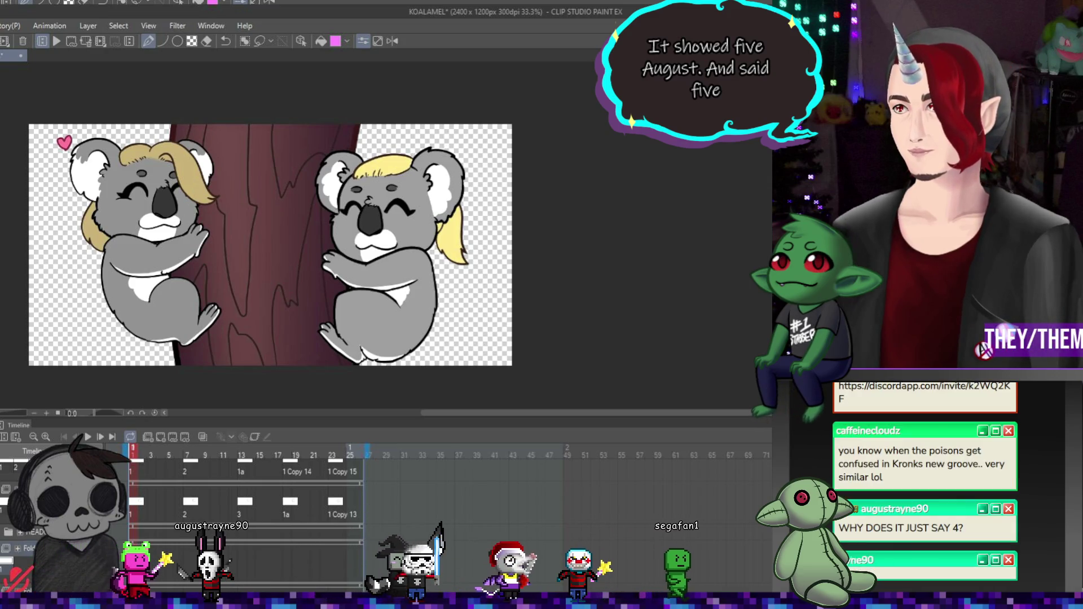
scroll(340, 225, "down", 1)
scroll(430, 211, "up", 1)
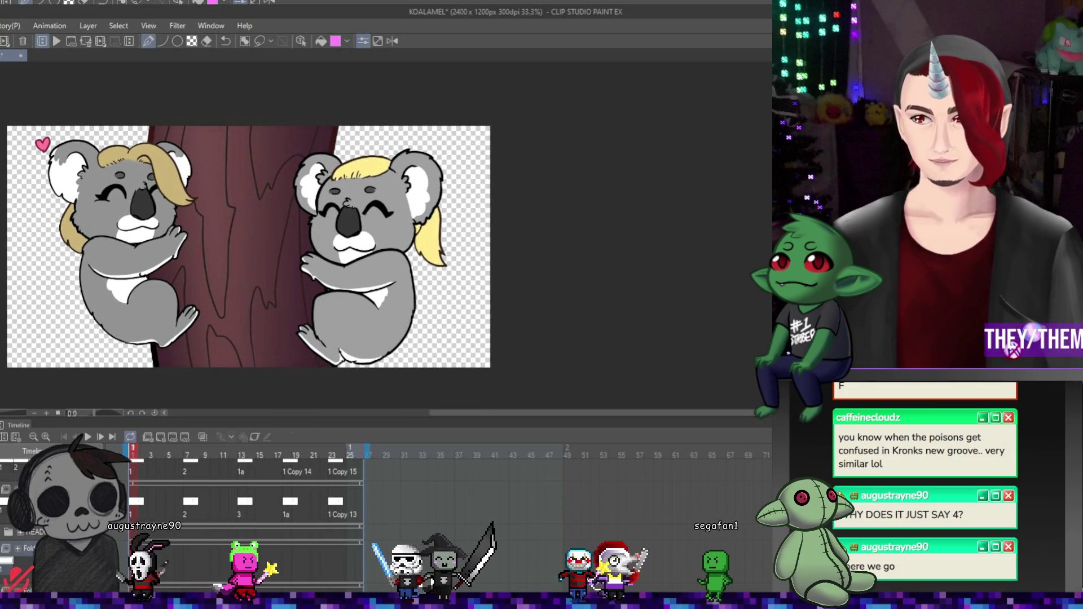
At 44.4% zoom with onion skin on, highlight the right koala's nose, then view frame 7.
scroll(346, 262, "up", 1)
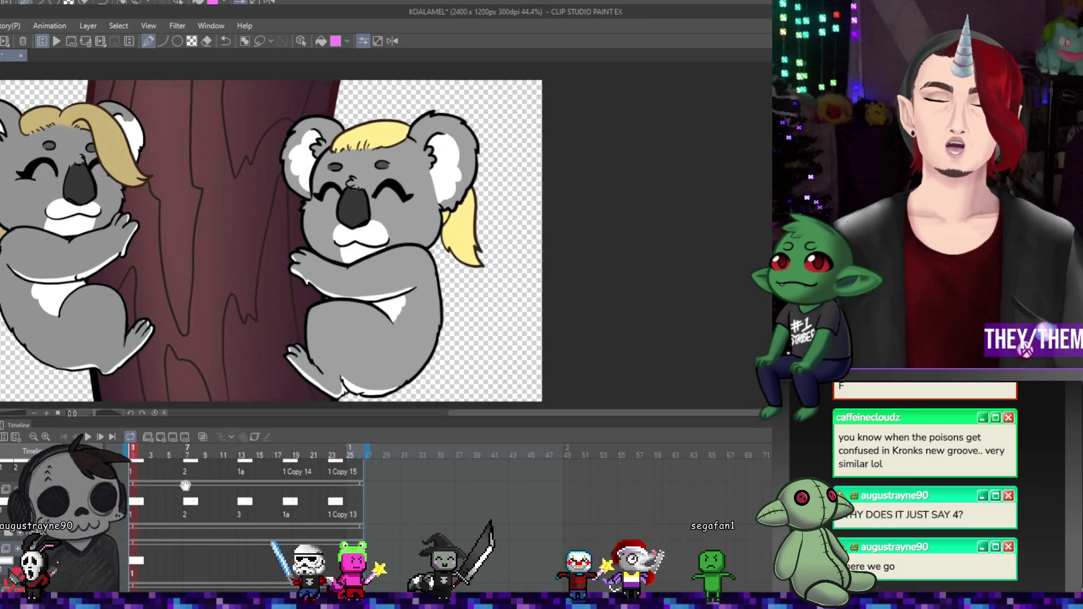
left_click(204, 439)
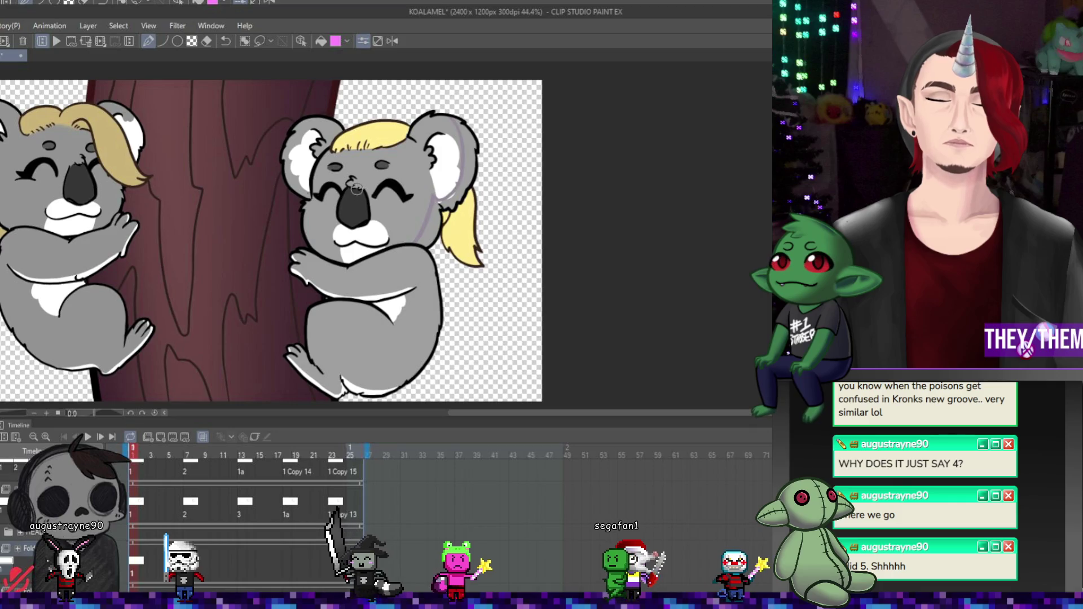
left_click_drag(357, 192, 341, 218)
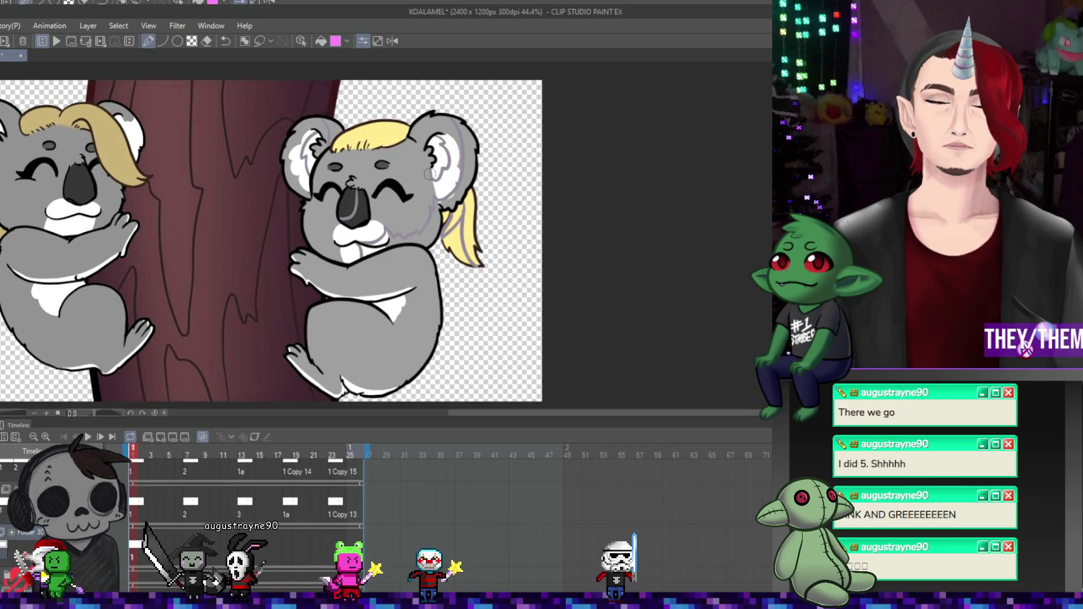
left_click(188, 450)
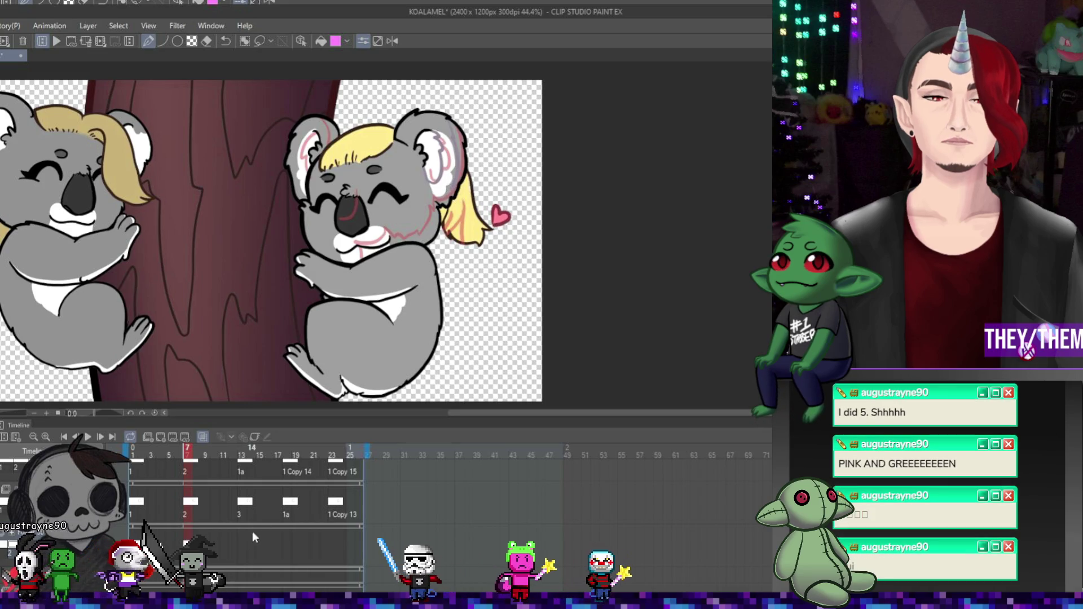
Check frames 2 and 7, then show frame 13 with onion skin turned off.
left_click(142, 454)
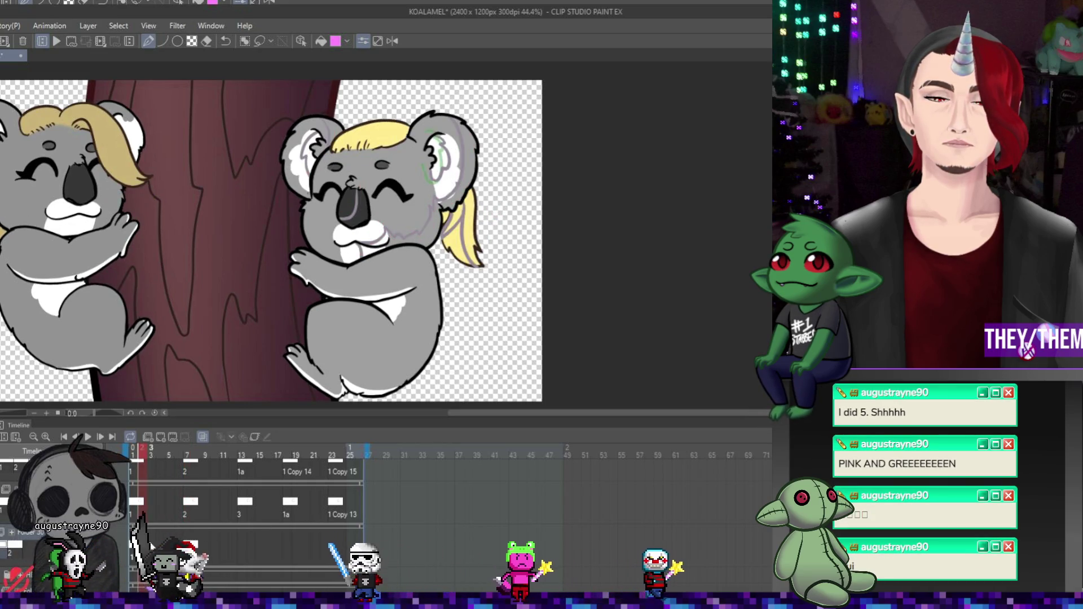
left_click(186, 454)
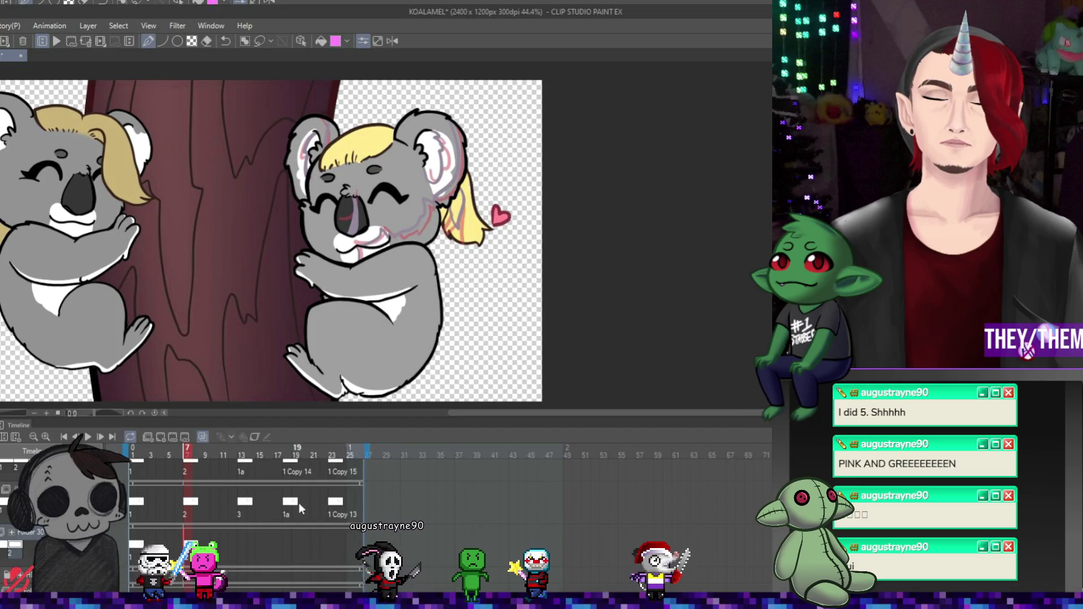
left_click(242, 540)
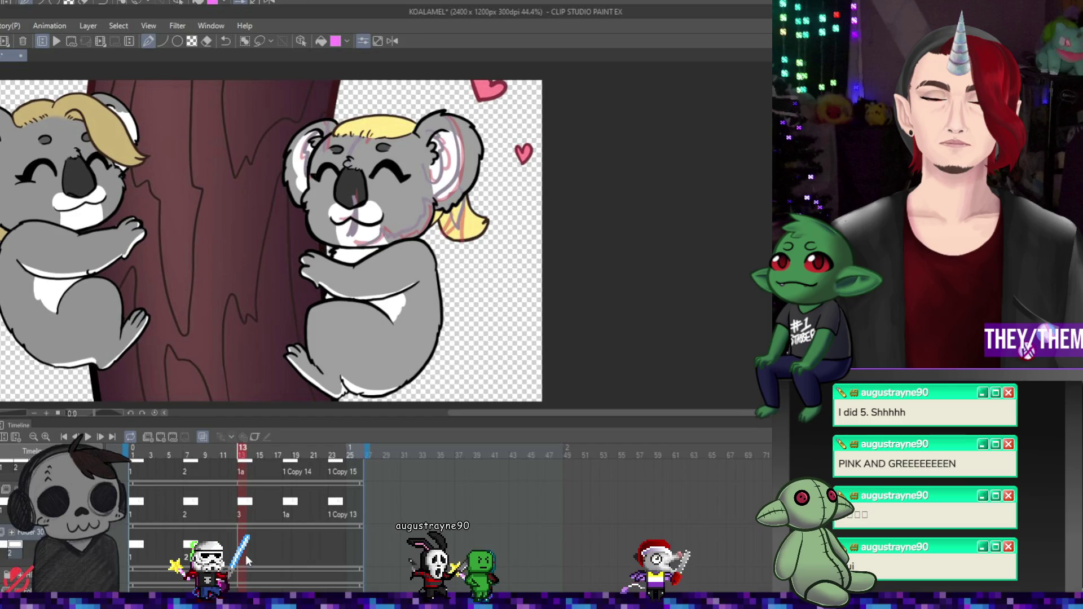
left_click(159, 439)
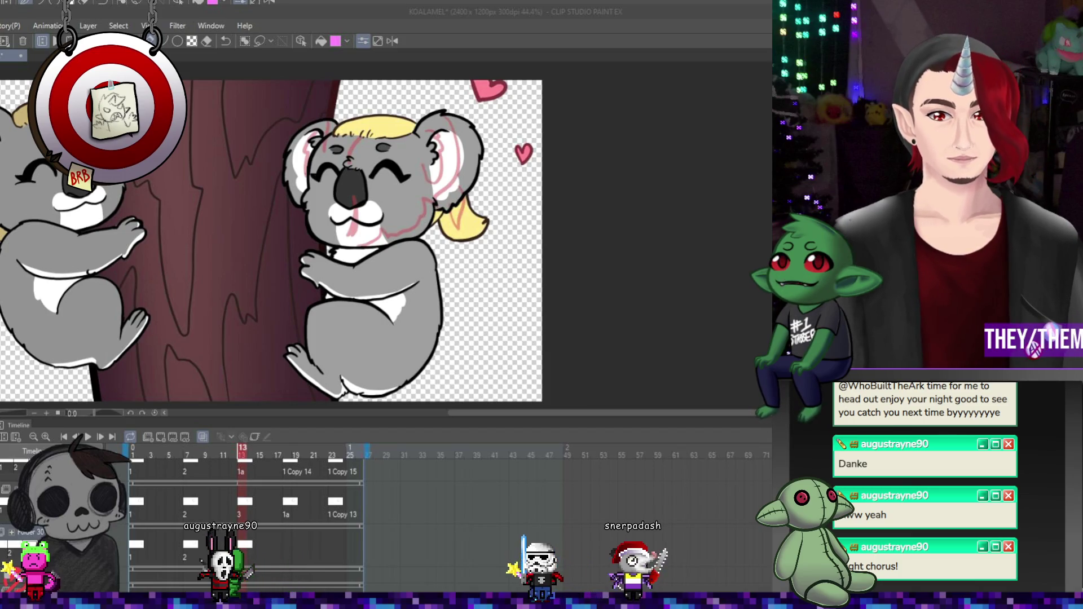
Zoom out and play back the koala animation to preview its motion.
key("ctrl+minus")
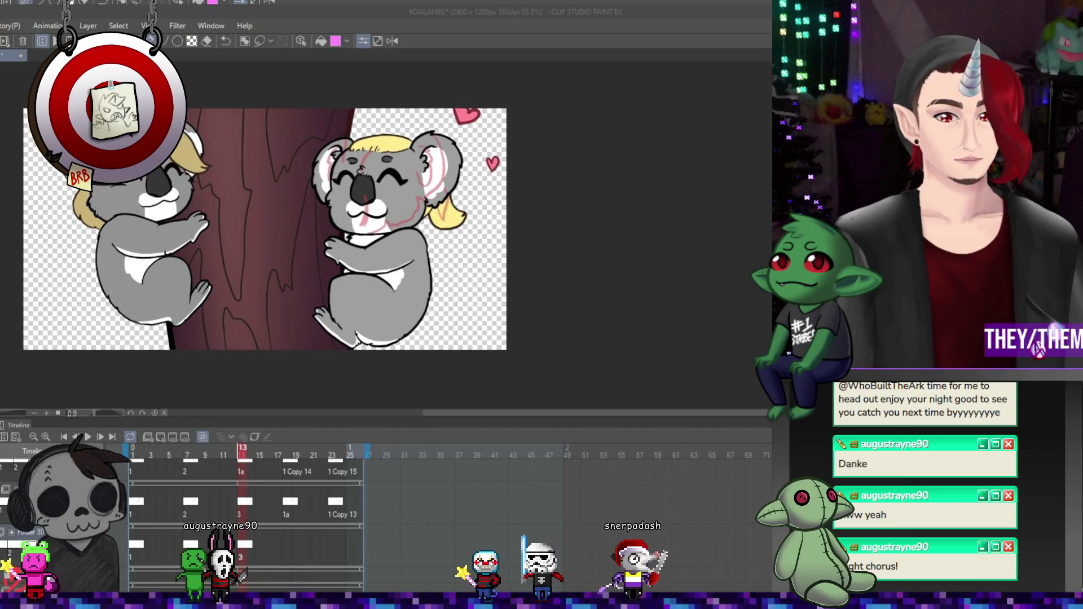
left_click(88, 438)
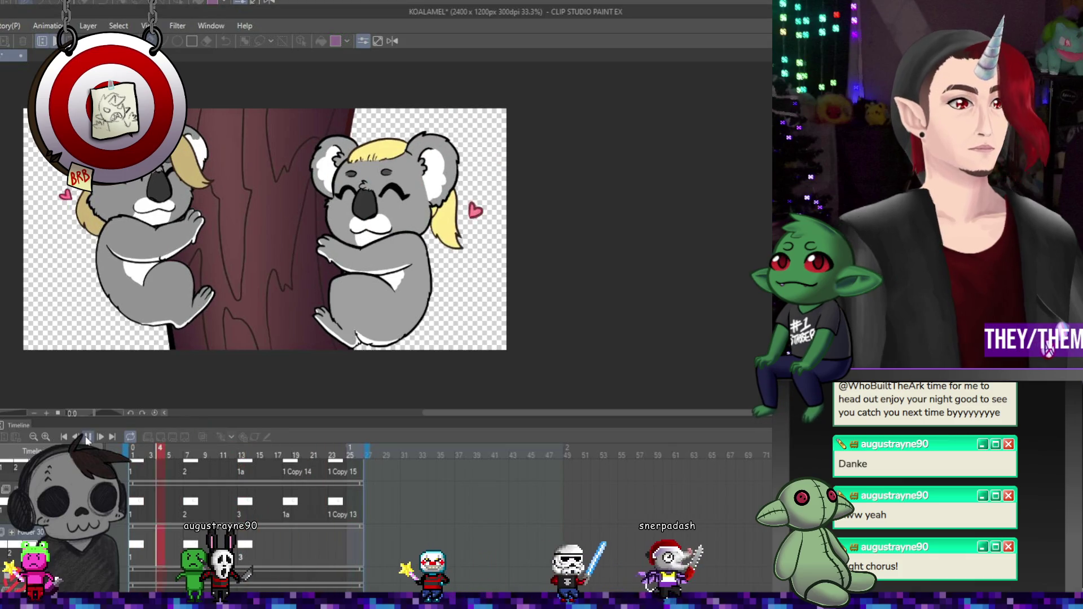
mouse_move(555, 411)
left_mouse_down()
mouse_move(499, 407)
mouse_move(516, 409)
left_mouse_up()
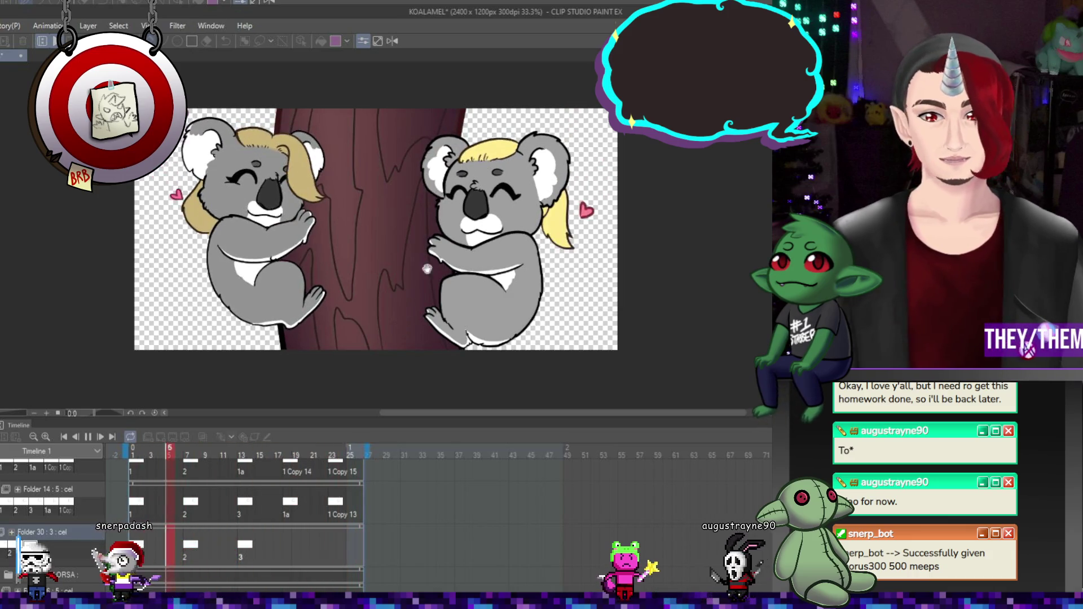
Stop playback, step through frames 13 and 7 to frame 14, and brush grey into the right koala's ear.
left_click(90, 437)
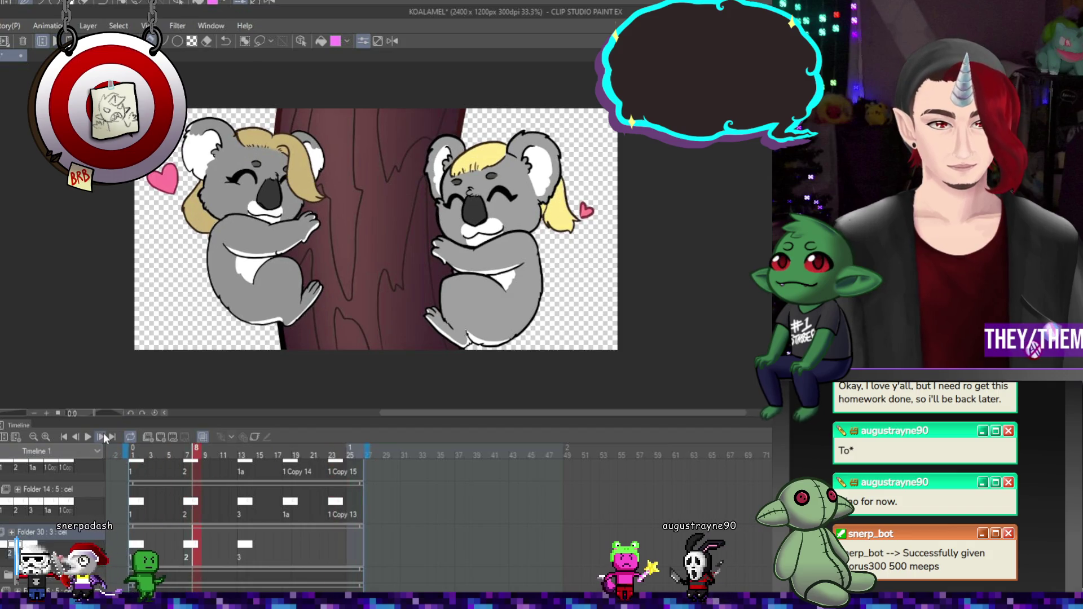
left_click(242, 556)
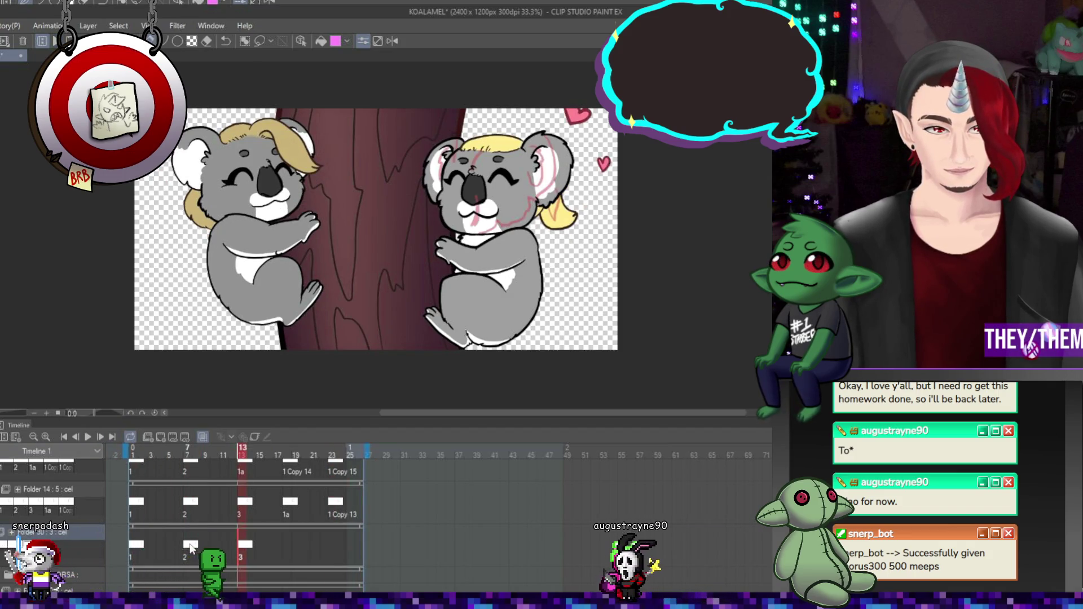
left_click(186, 513)
scroll(555, 157, "up", 1)
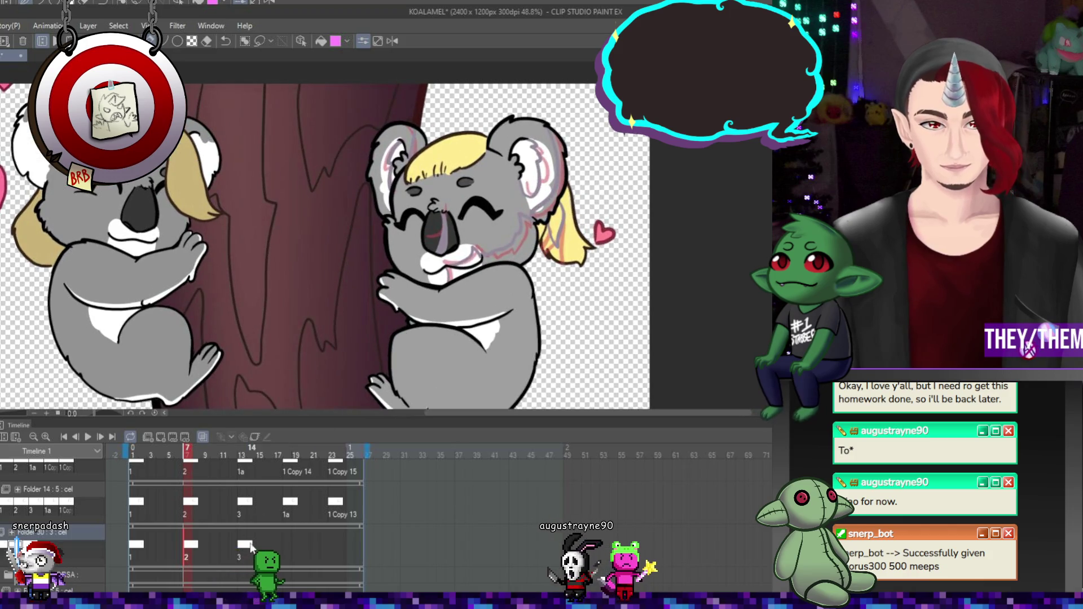
left_click(251, 514)
scroll(555, 157, "up", 1)
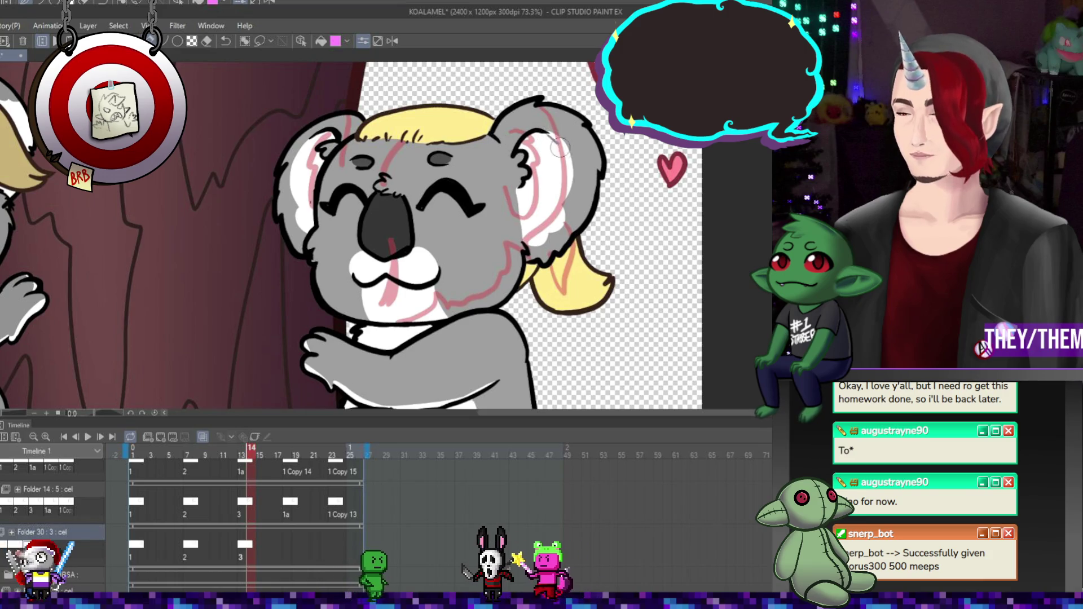
left_click_drag(558, 142, 549, 195)
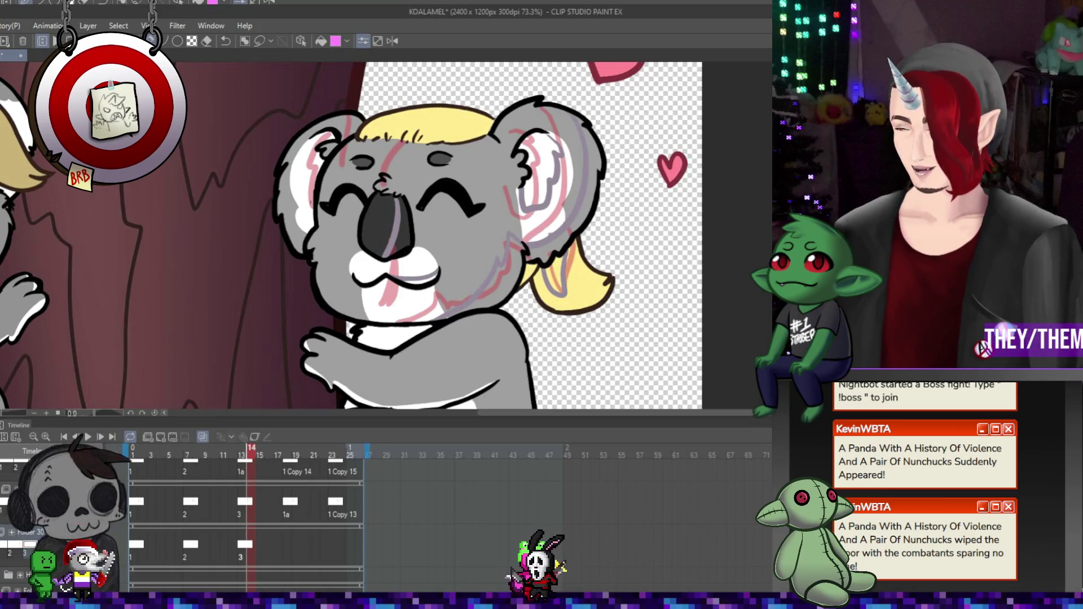
Play the animation to check the cleaned-up motion.
key("space")
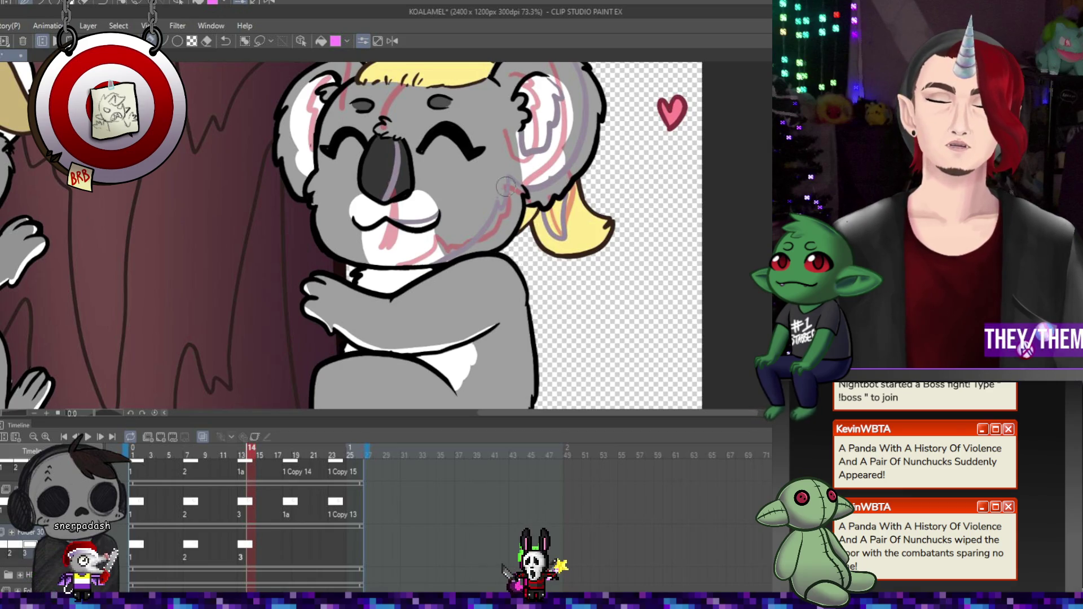
Compare the koala drawings on frames 8 and 13.
left_click(198, 545)
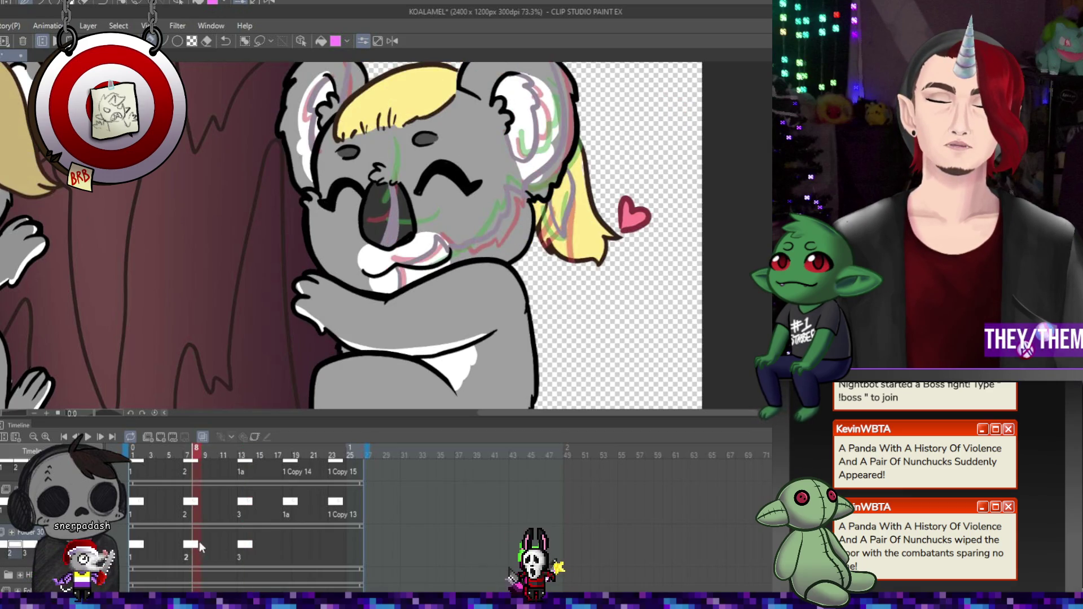
left_click(243, 545)
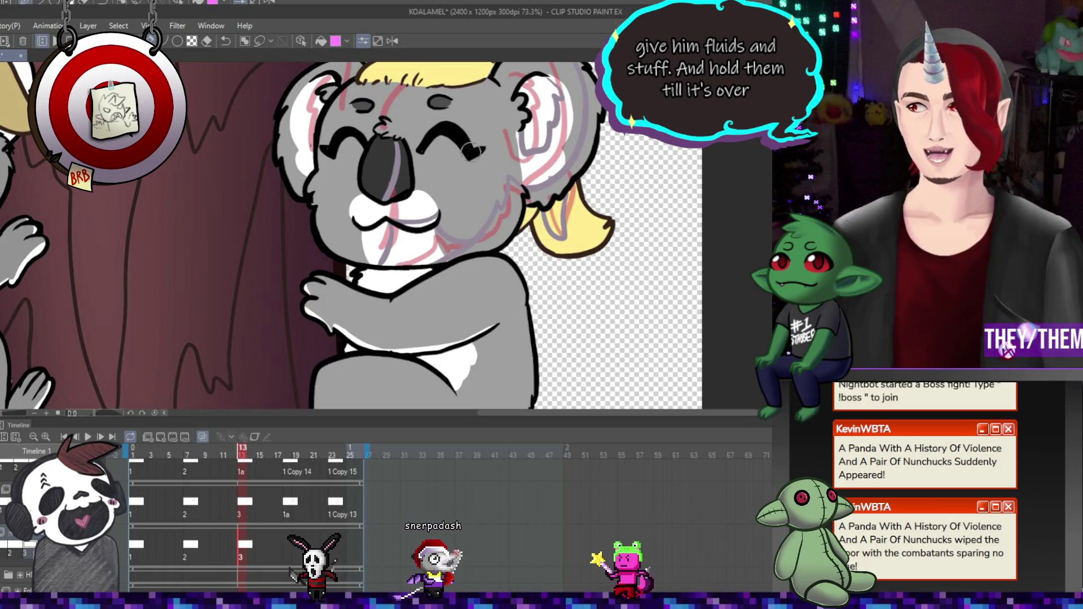
scroll(381, 260, "down", 1)
scroll(381, 260, "up", 4)
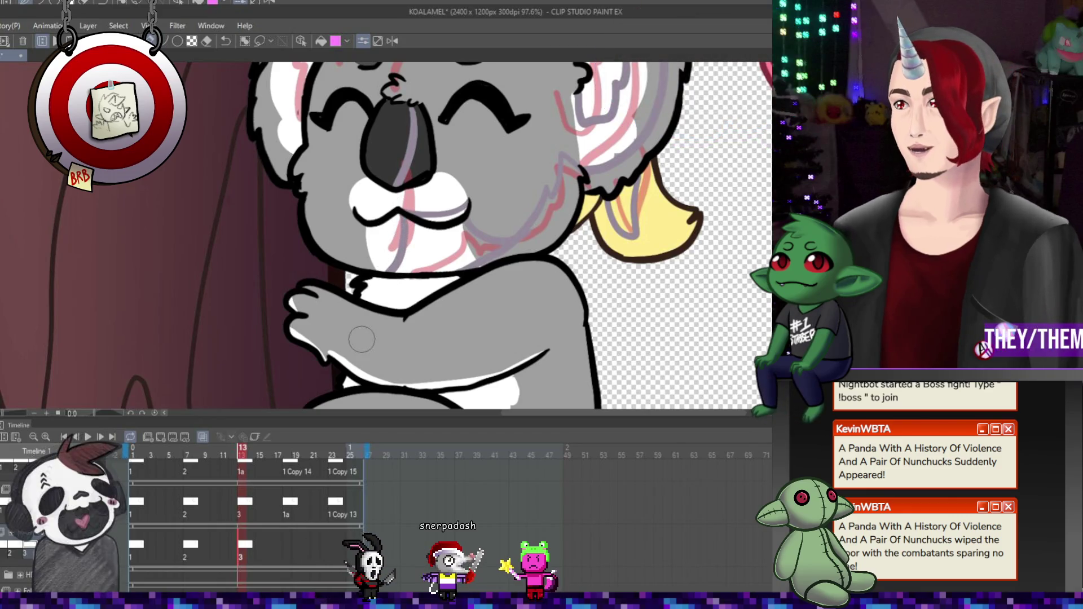
Add new animation cel 4 at frame 18 on the third track, then return to frame 14.
left_click(292, 545)
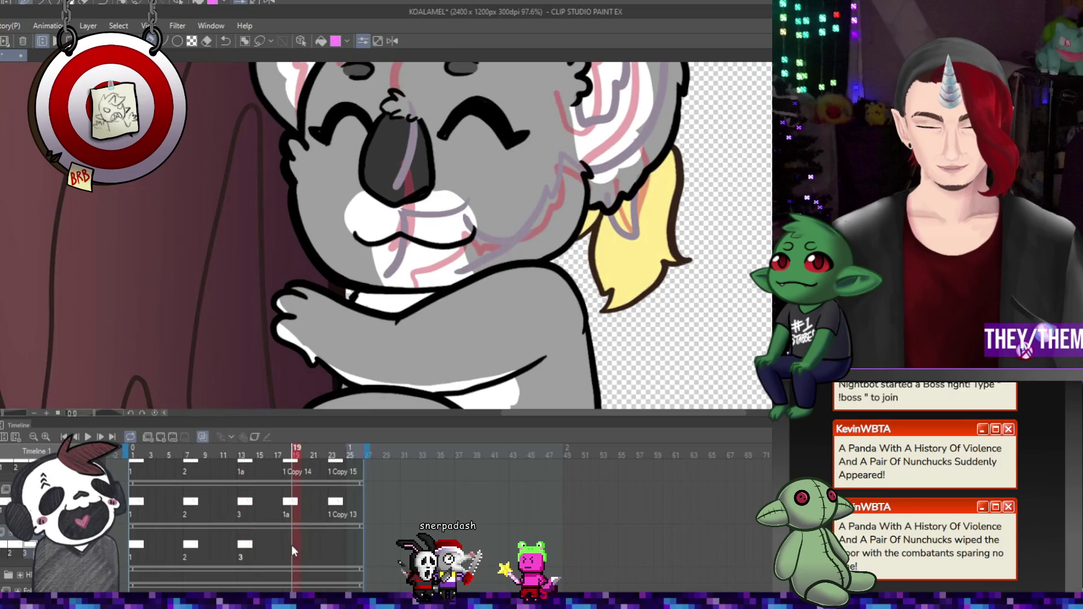
left_click(285, 551)
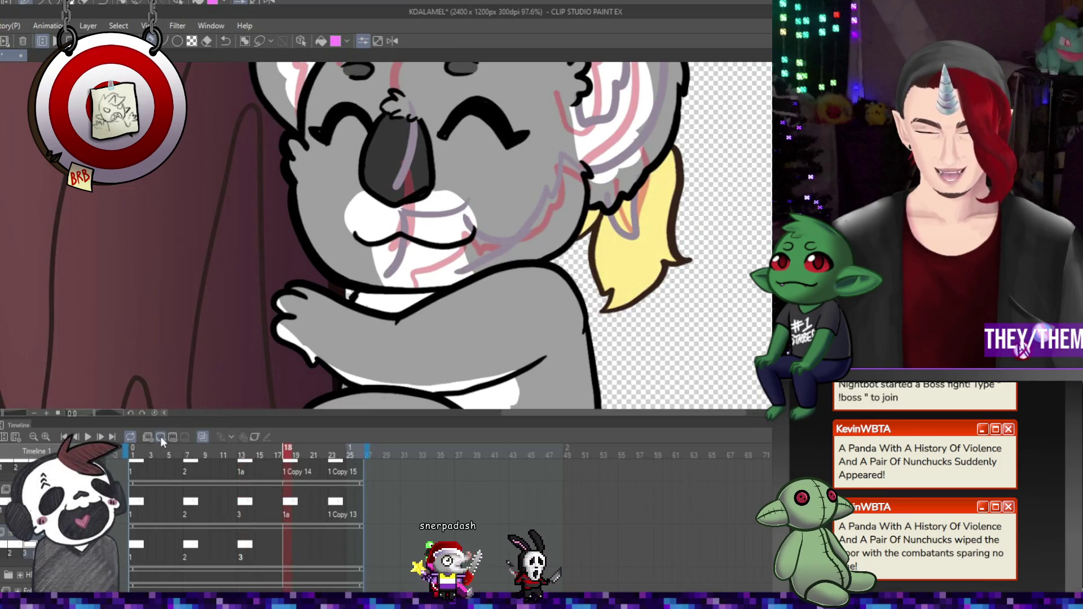
left_click(161, 437)
scroll(536, 198, "down", 5)
scroll(537, 199, "up", 4)
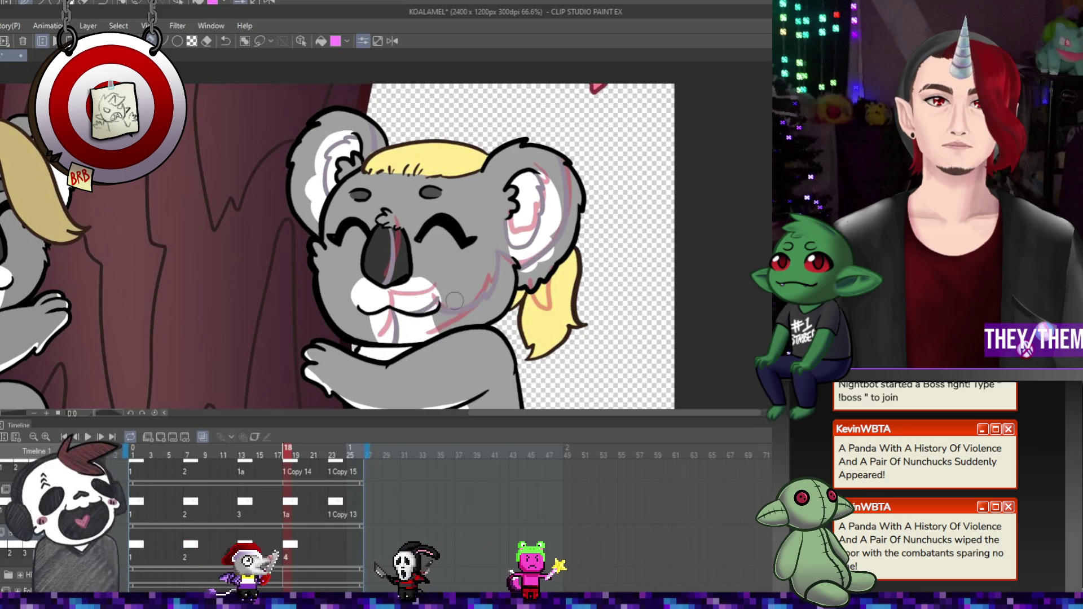
left_click(247, 551)
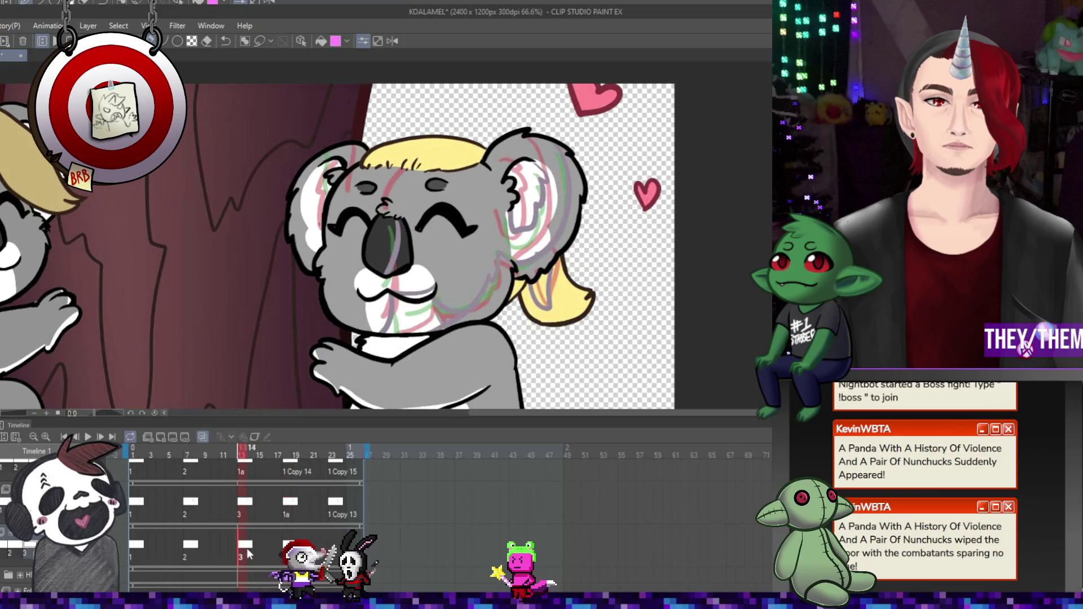
Go to frame 23 and add new animation cel 5 on the third track.
left_click(337, 586)
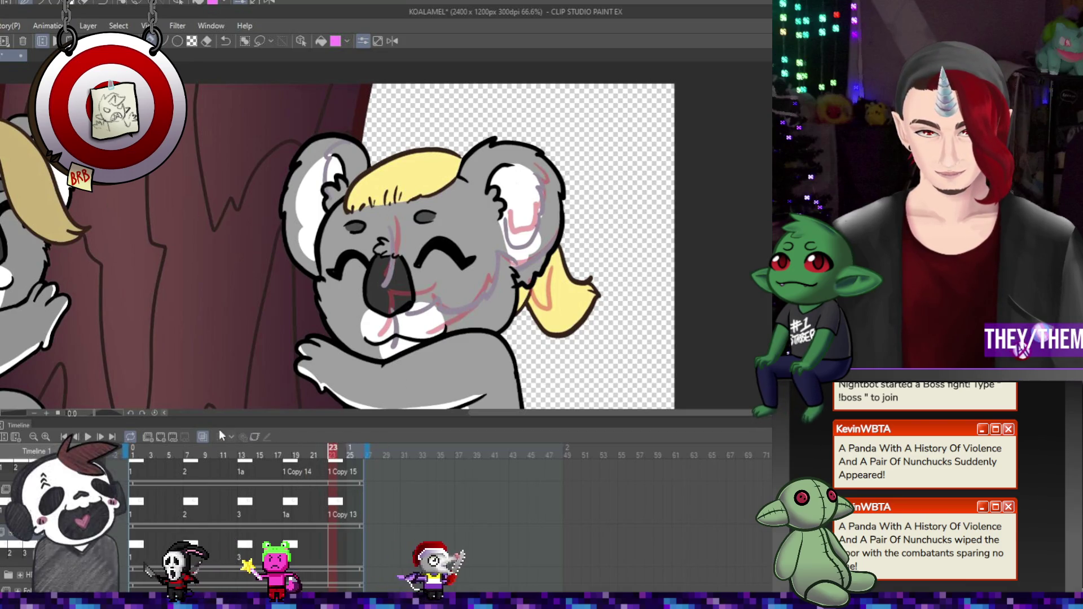
left_click(162, 439)
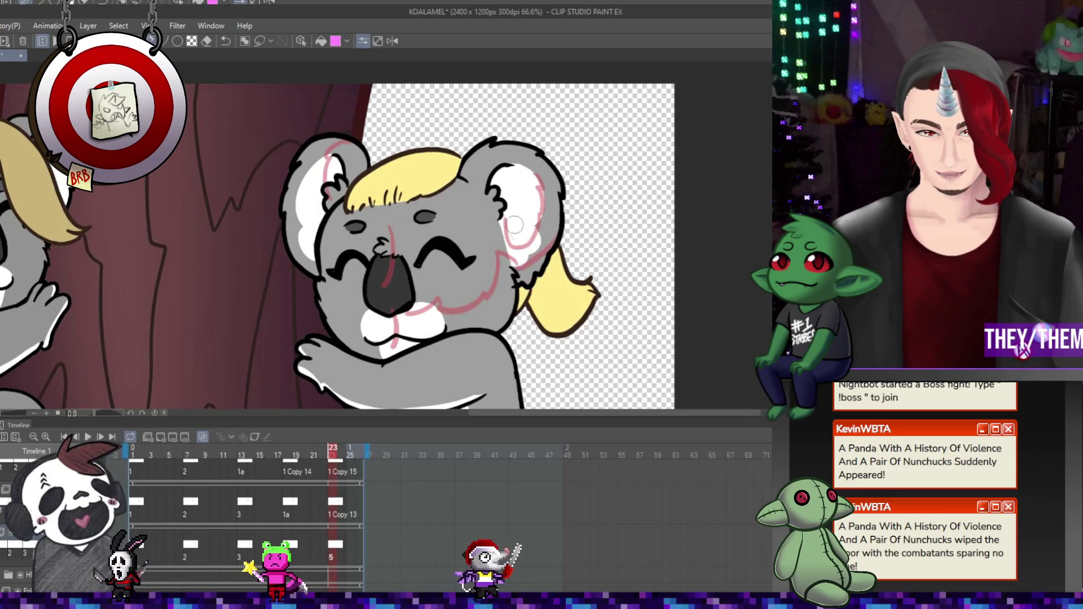
scroll(543, 250, "up", 1)
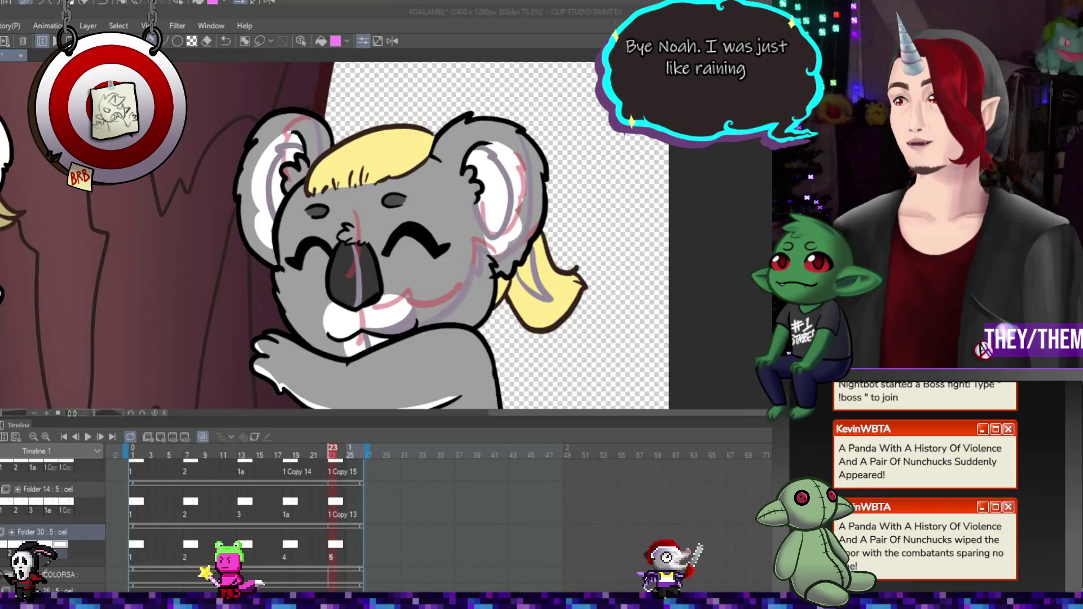
Turn off onion skin so frame 23's koala shows clean black linework and grey shading.
scroll(361, 237, "up", 2)
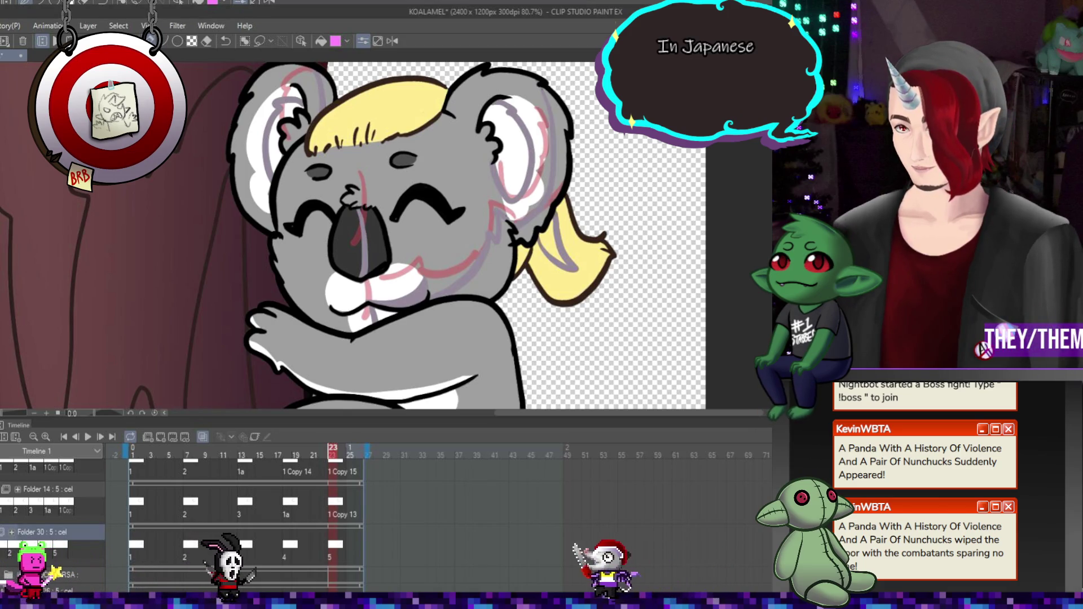
scroll(420, 118, "down", 2)
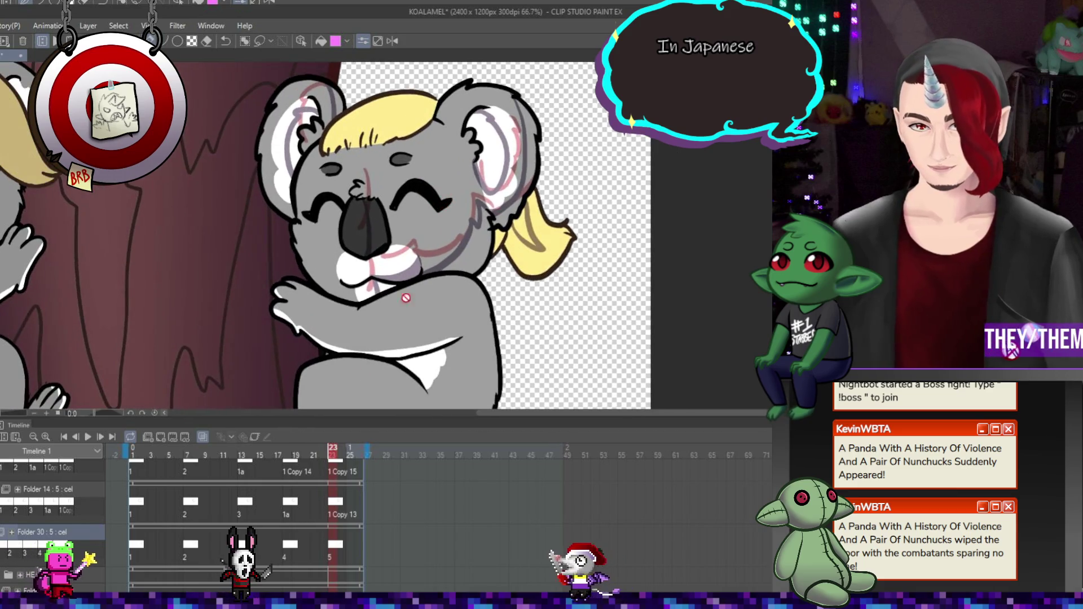
left_click(203, 437)
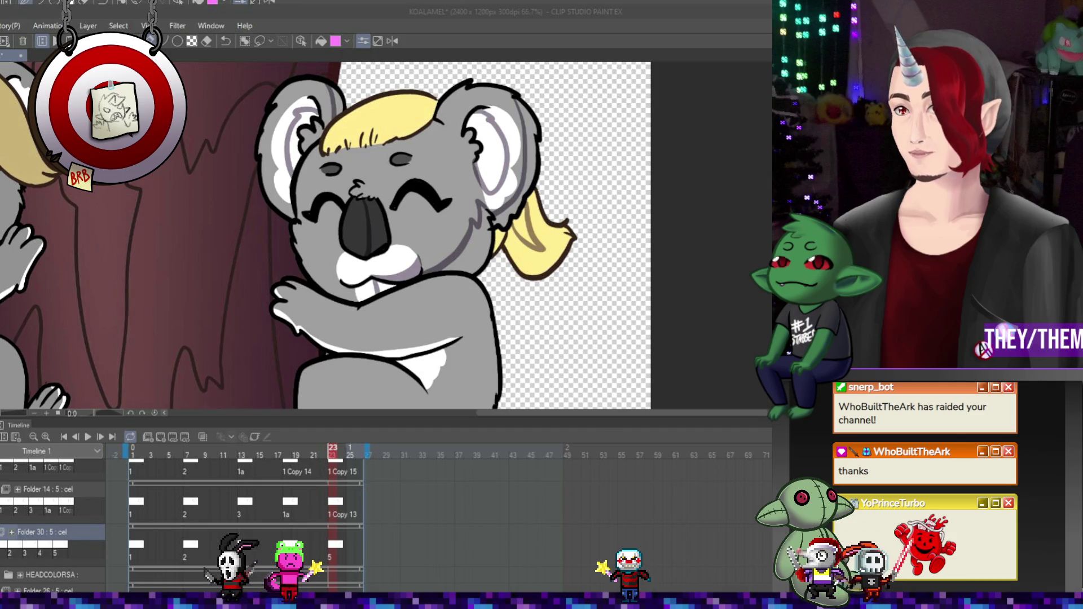
scroll(325, 237, "down", 3)
Paint darker grey shading on the koala's shoulder and along the right edge of its head.
scroll(325, 237, "up", 4)
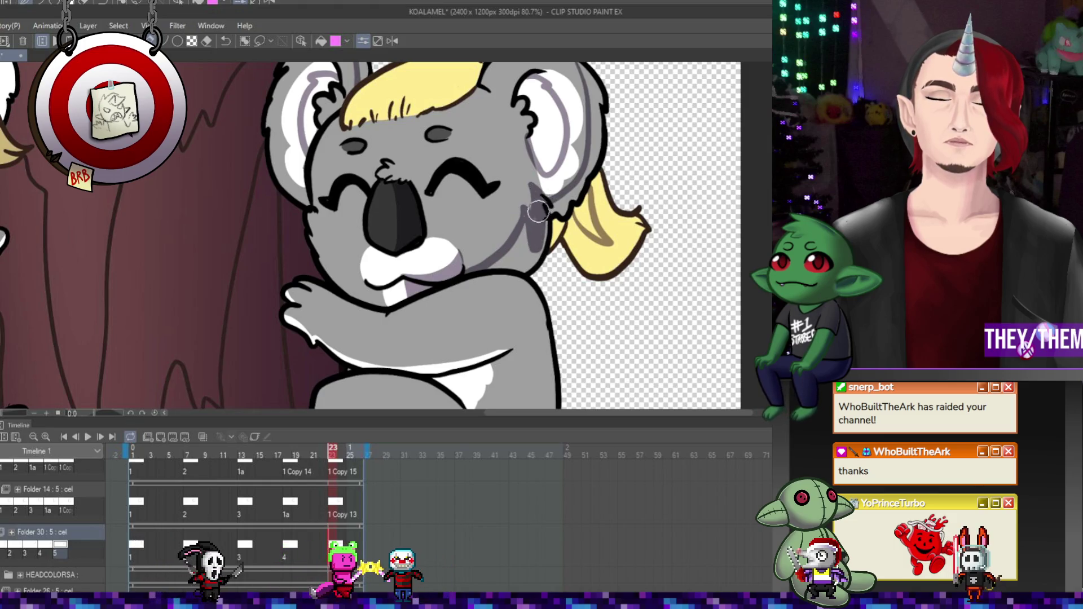
left_click_drag(533, 249, 544, 274)
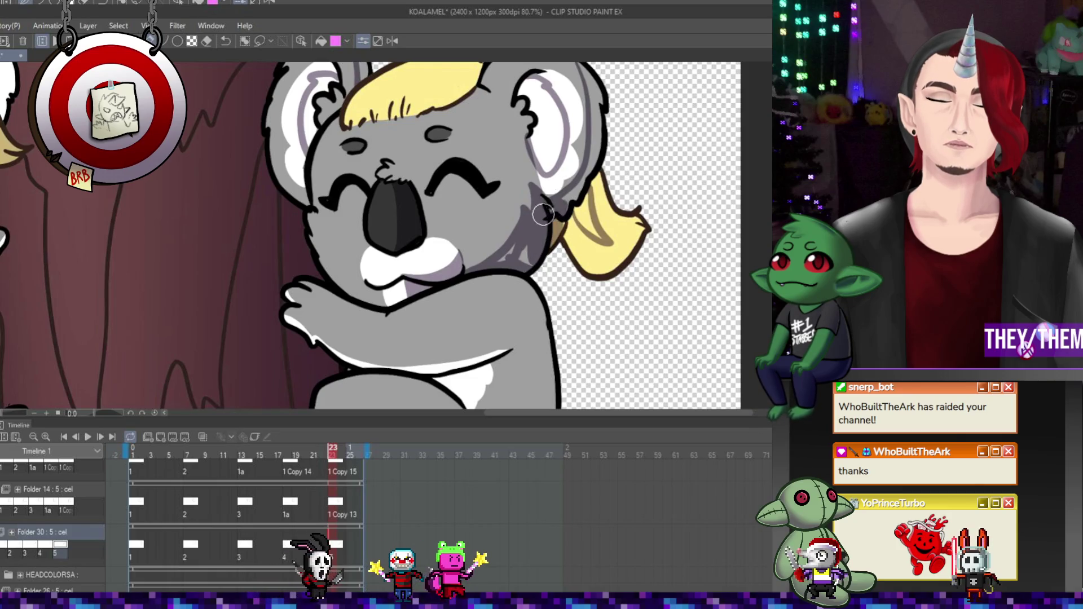
left_click_drag(596, 164, 597, 109)
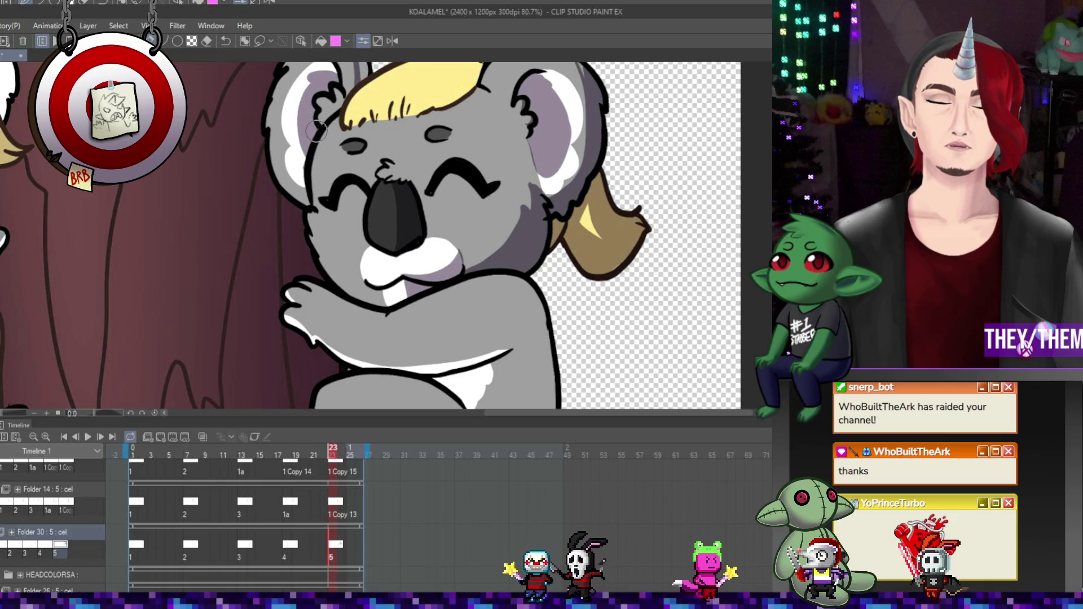
Step back to frame 19 of the koala animation.
scroll(593, 146, "up", 3)
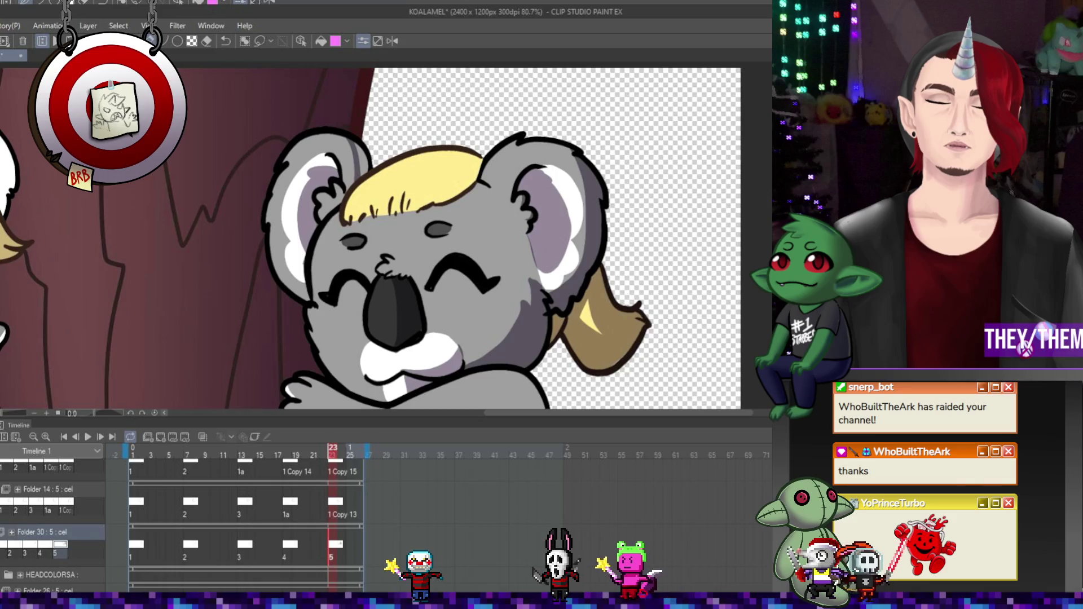
scroll(614, 369, "down", 3)
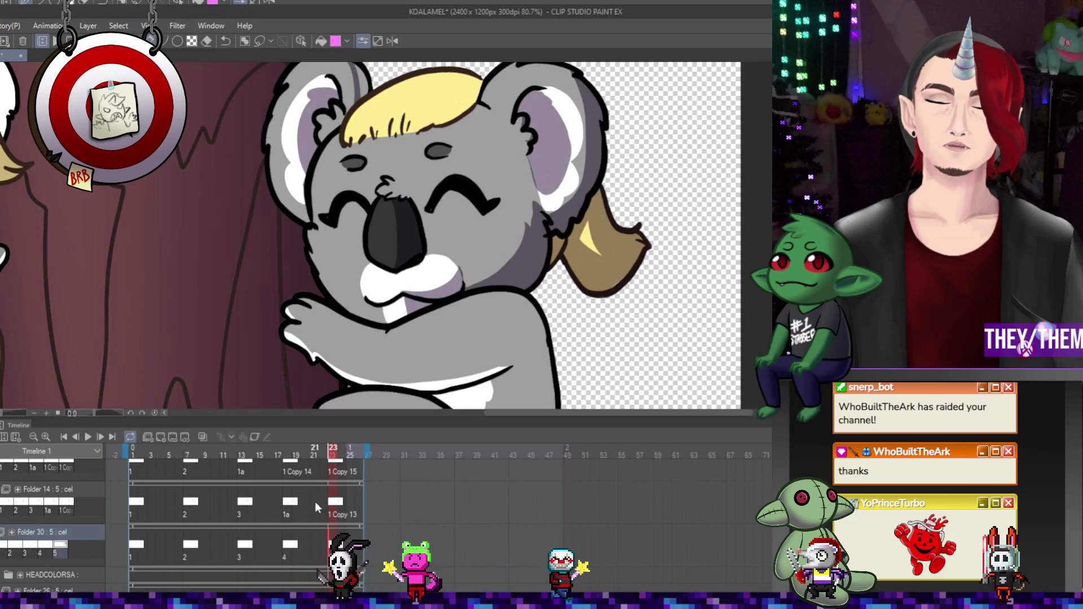
key("ctrl+Left")
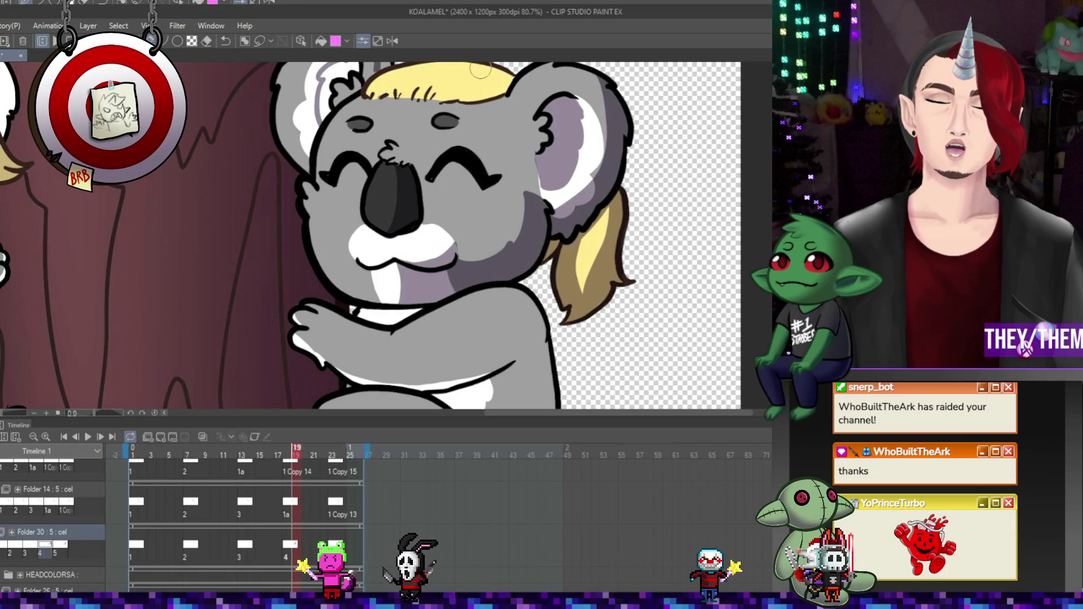
scroll(377, 211, "up", 3)
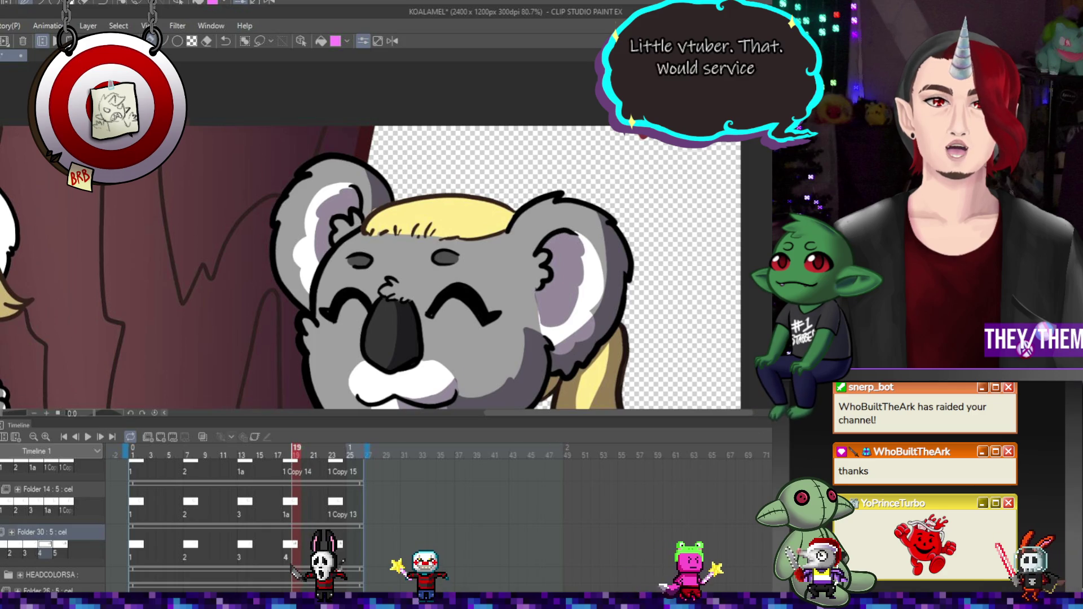
scroll(447, 211, "down", 3)
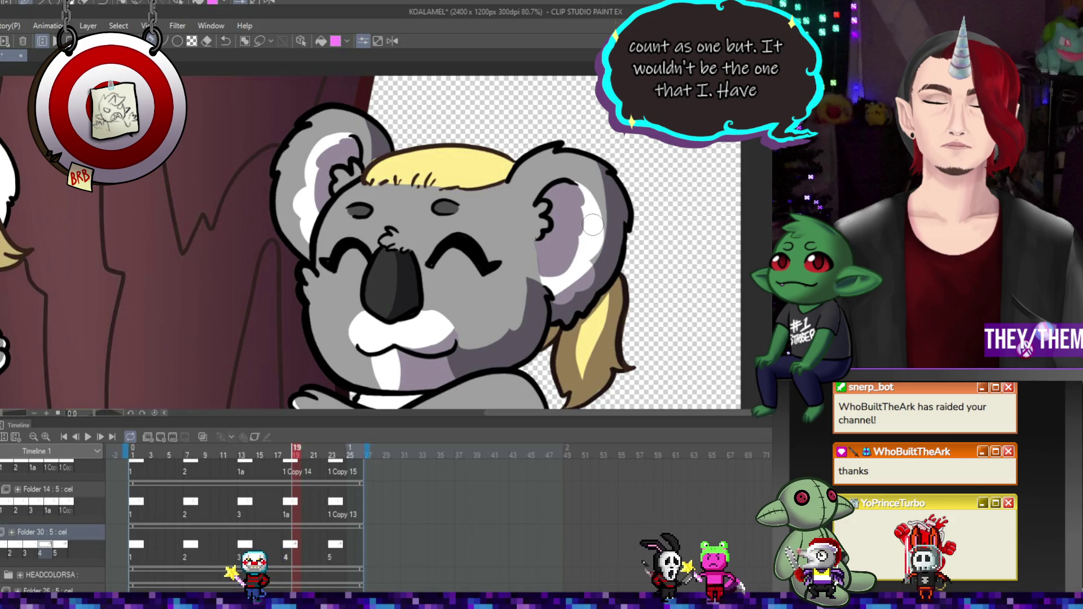
scroll(367, 237, "down", 3)
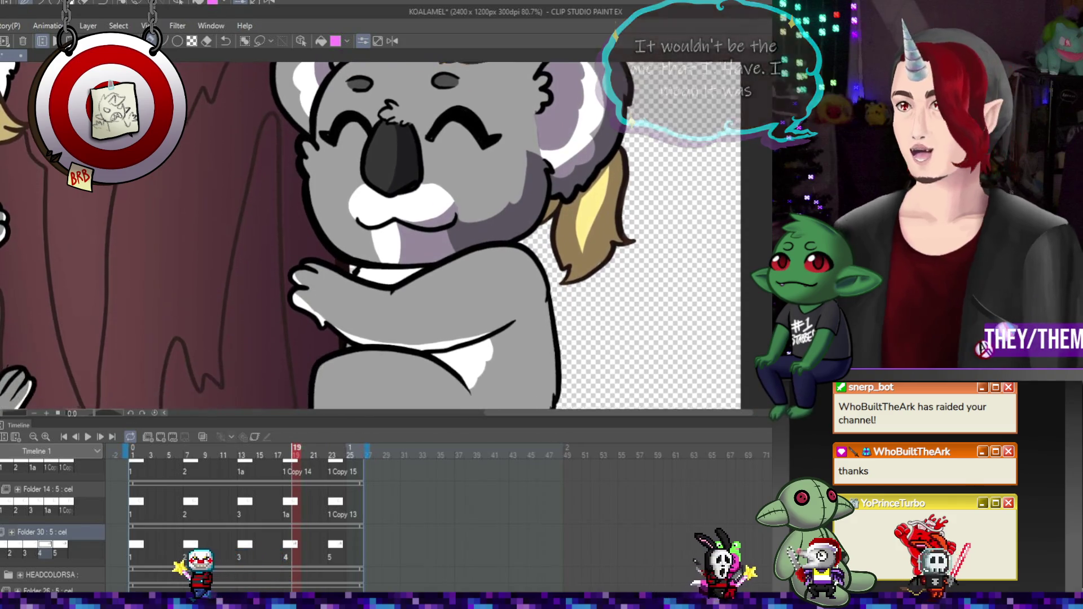
scroll(366, 237, "up", 1)
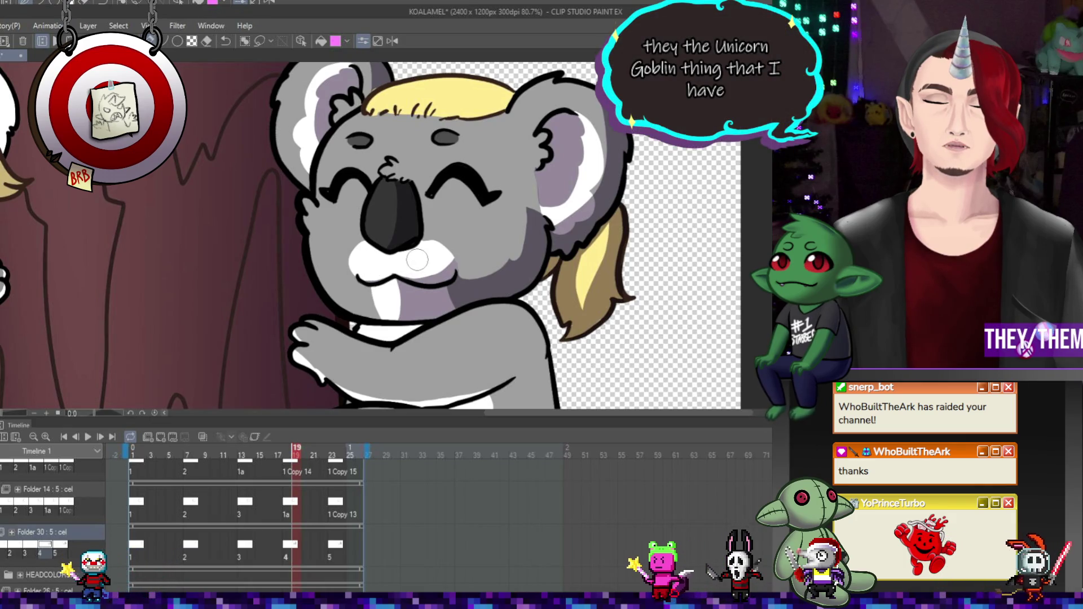
On frame 13, shade the koala's white chin in lavender and save the animation.
left_click(244, 533)
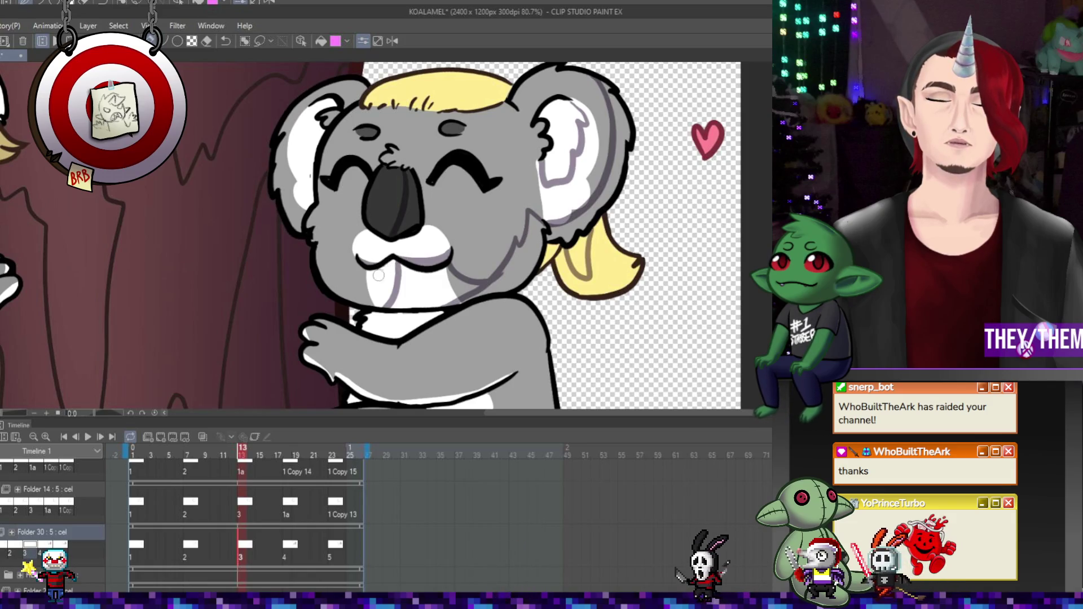
mouse_move(389, 307)
left_mouse_down()
mouse_move(402, 282)
mouse_move(433, 268)
mouse_move(451, 271)
mouse_move(434, 294)
mouse_move(460, 297)
left_mouse_up()
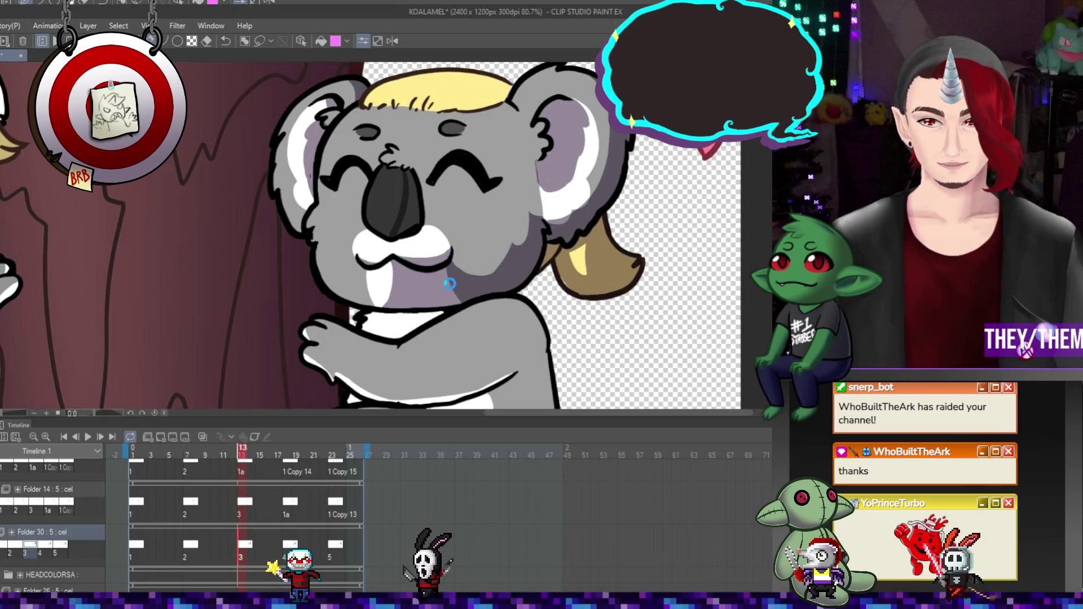
key("ctrl+s")
key("ctrl+minus")
Jump to frame 19, then to frame 8 to check the koala drawing.
scroll(436, 238, "up", 5)
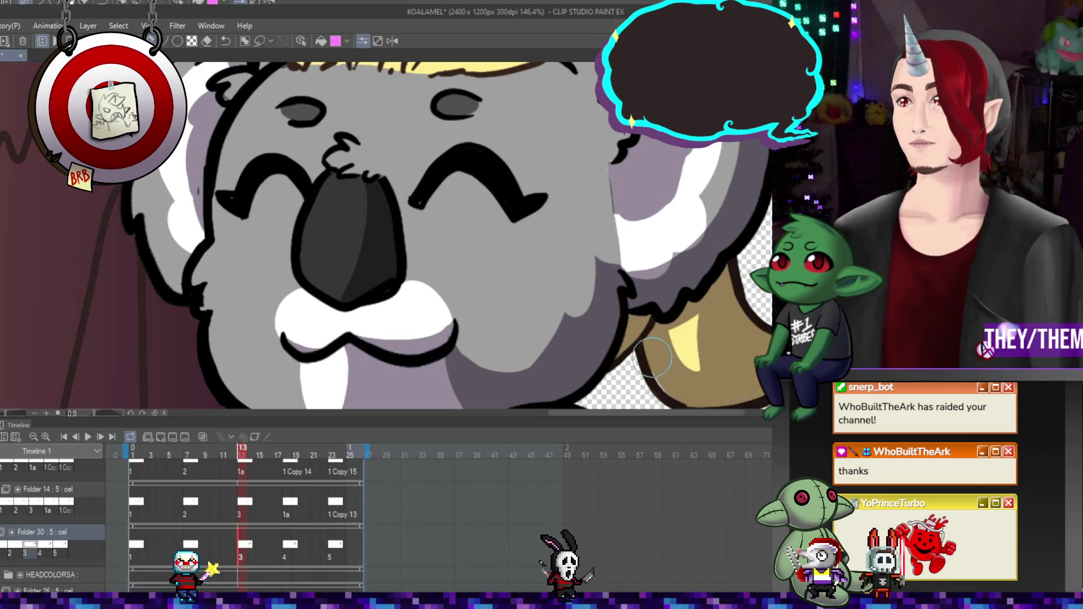
left_click(294, 552)
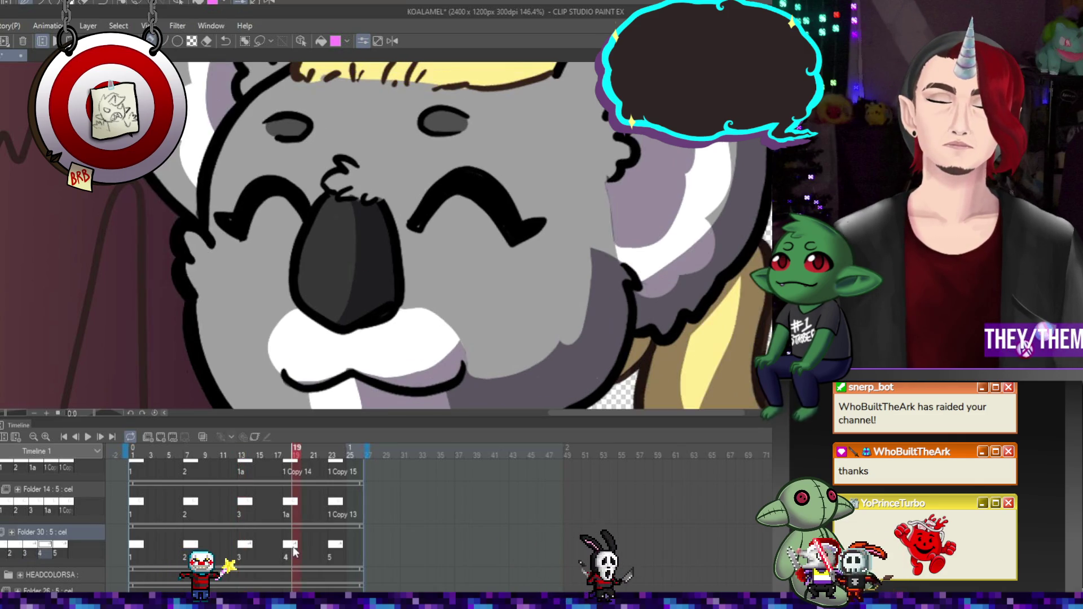
left_click(196, 547)
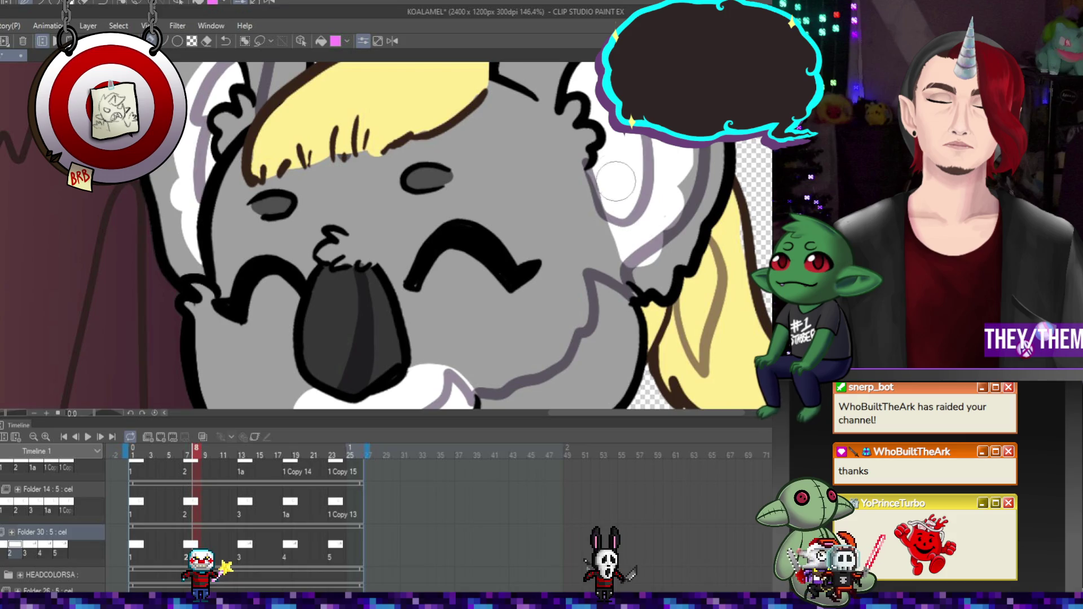
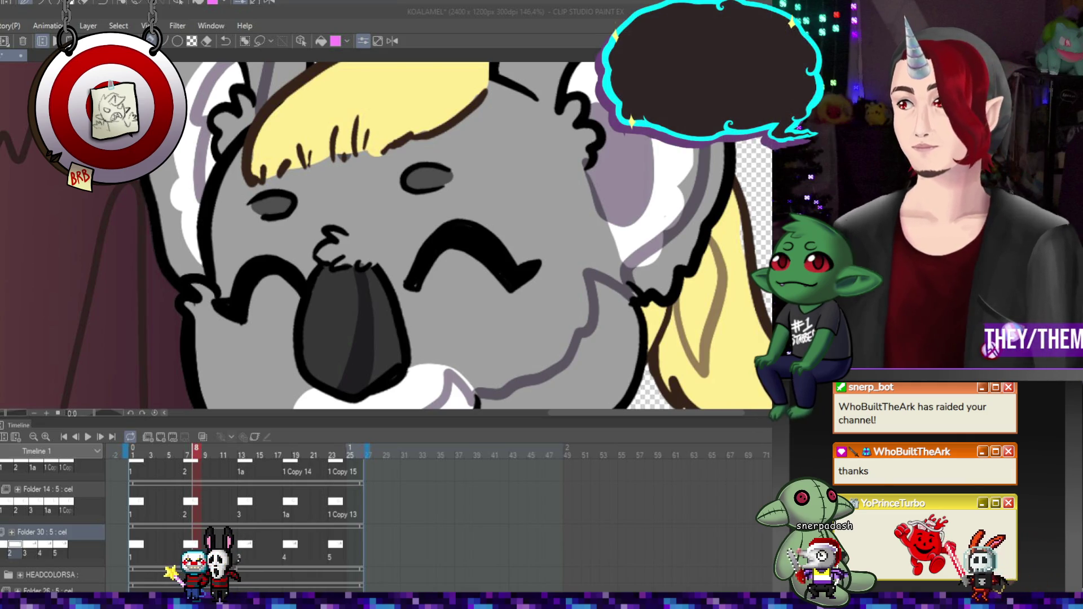
Return to Clip Studio Paint and zoom out to see the whole koala frame.
scroll(386, 237, "down", 3)
scroll(386, 237, "down", 3)
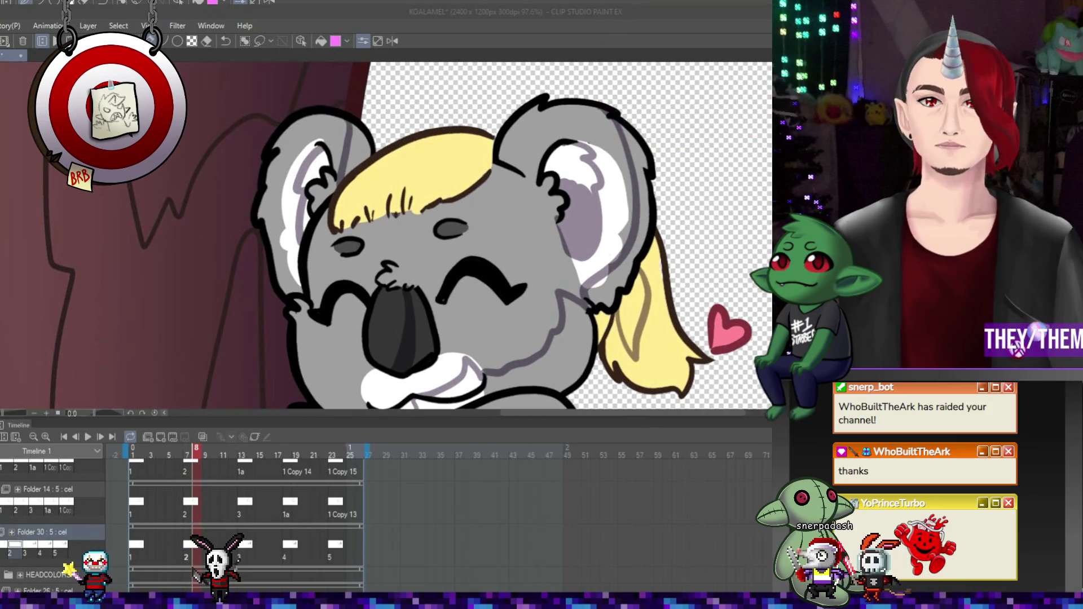
key("alt+Tab")
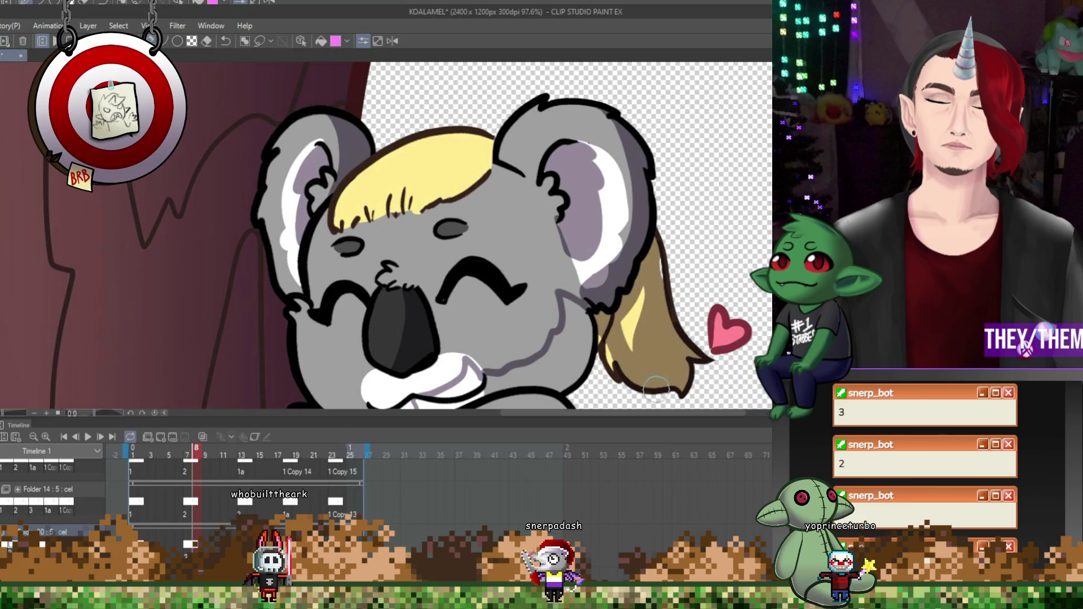
scroll(651, 386, "down", 1)
Look over the koala drawing, then jump the Timeline playhead back to frame 1.
scroll(463, 248, "down", 3)
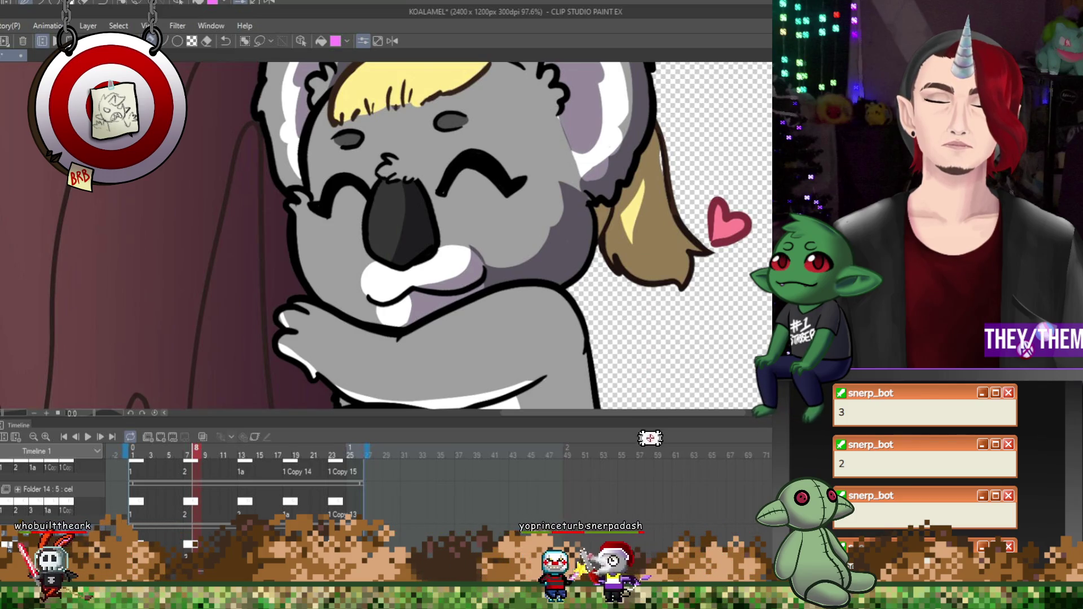
scroll(650, 371, "up", 4)
scroll(383, 237, "down", 3)
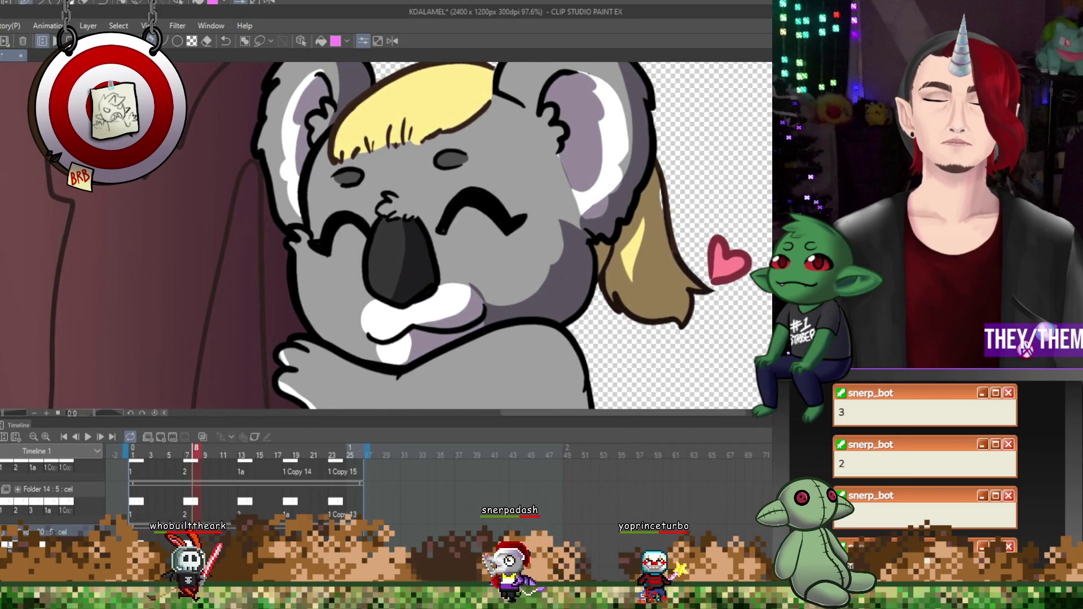
key("Home")
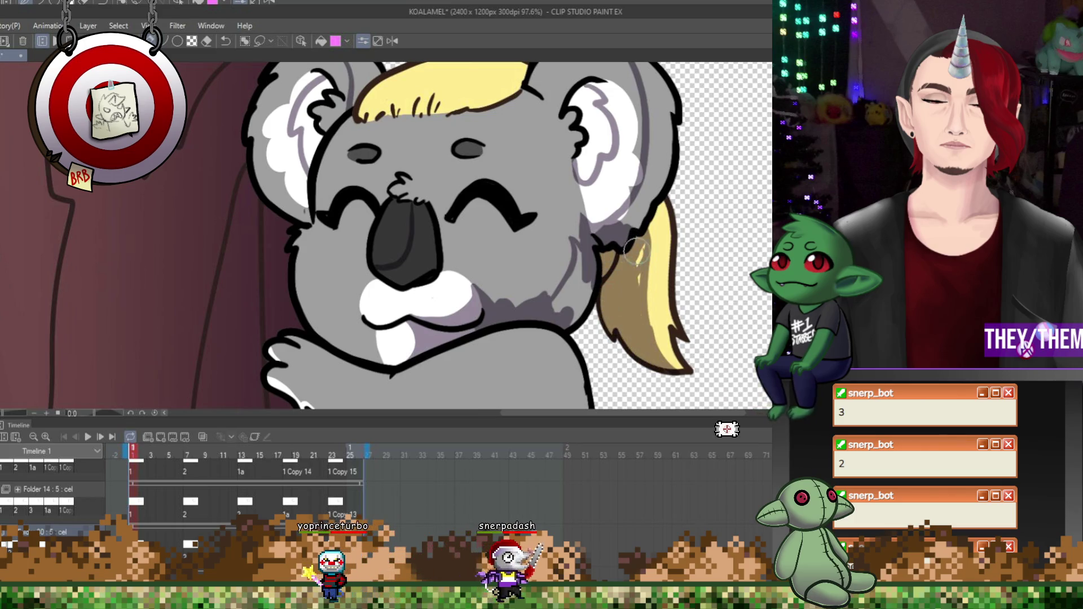
Fill the hair lock tan, shade the head edge darker grey and the right ear lavender.
left_click(638, 279)
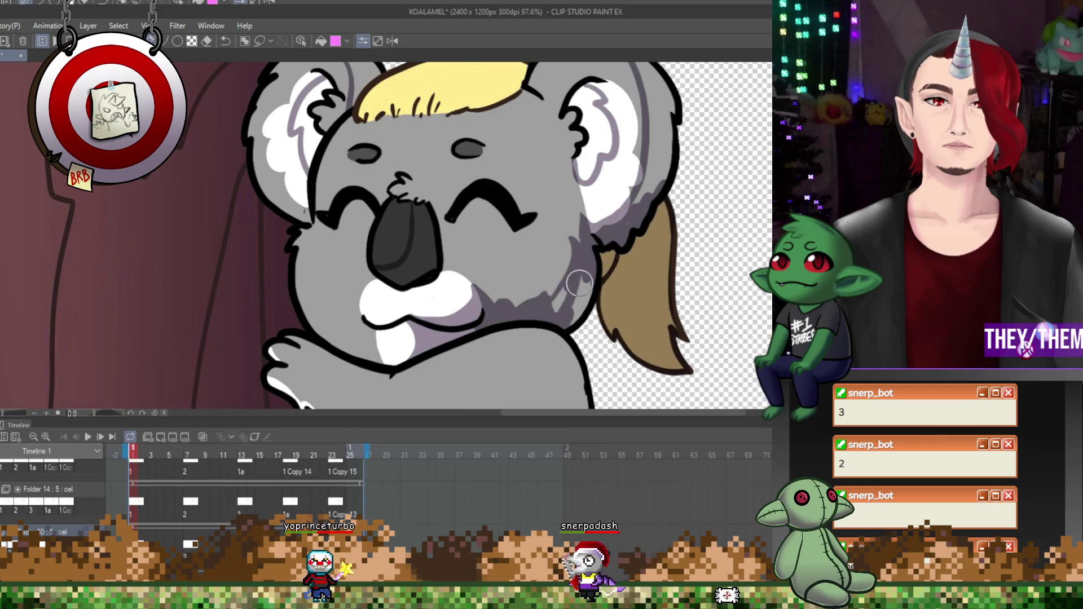
left_click(642, 203)
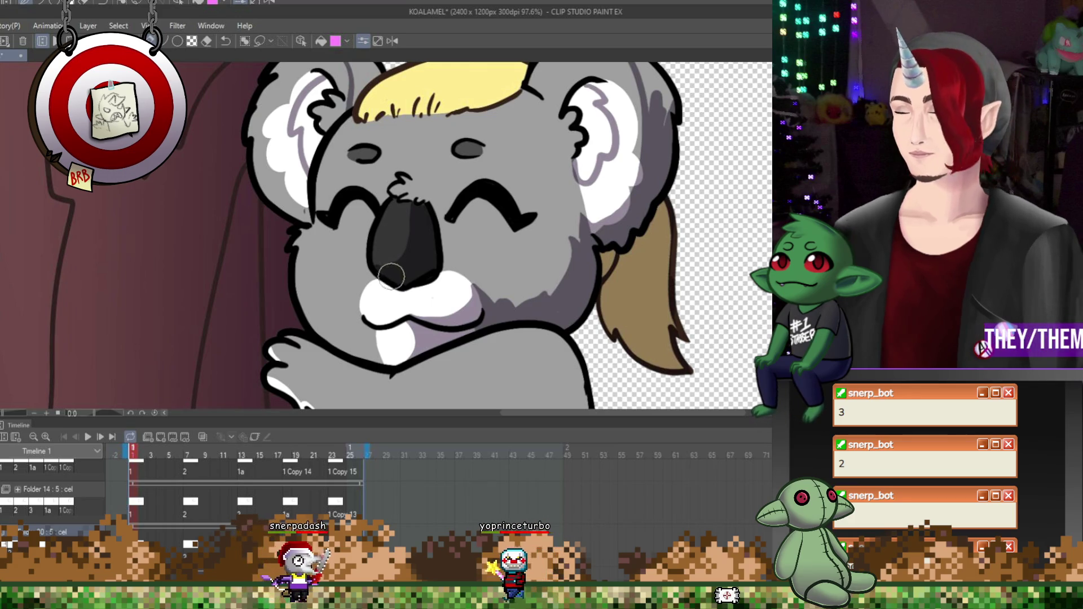
scroll(453, 275, "up", 3)
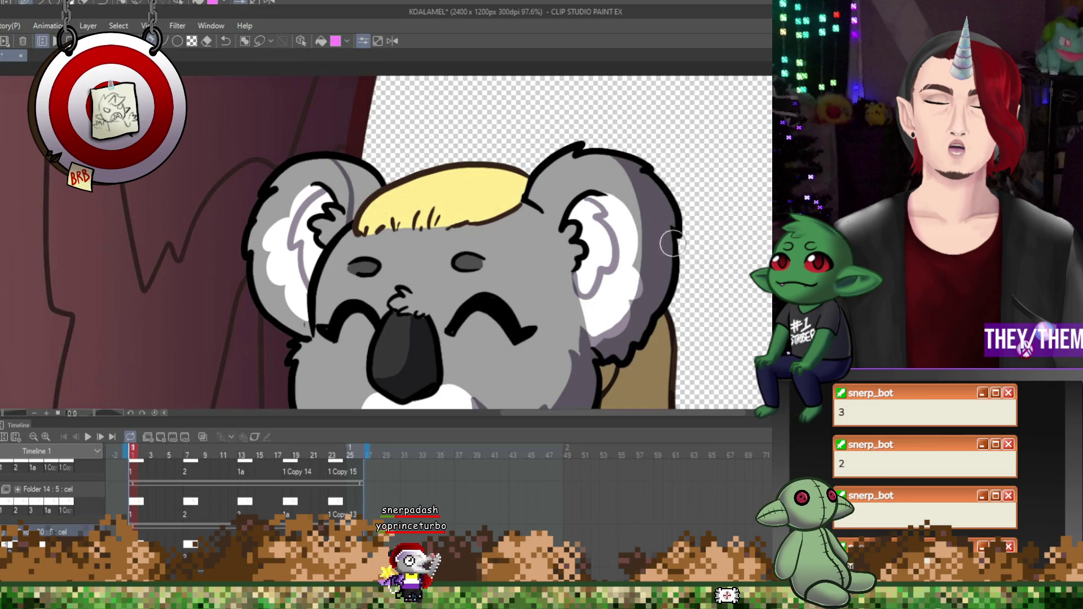
left_click_drag(581, 217, 582, 237)
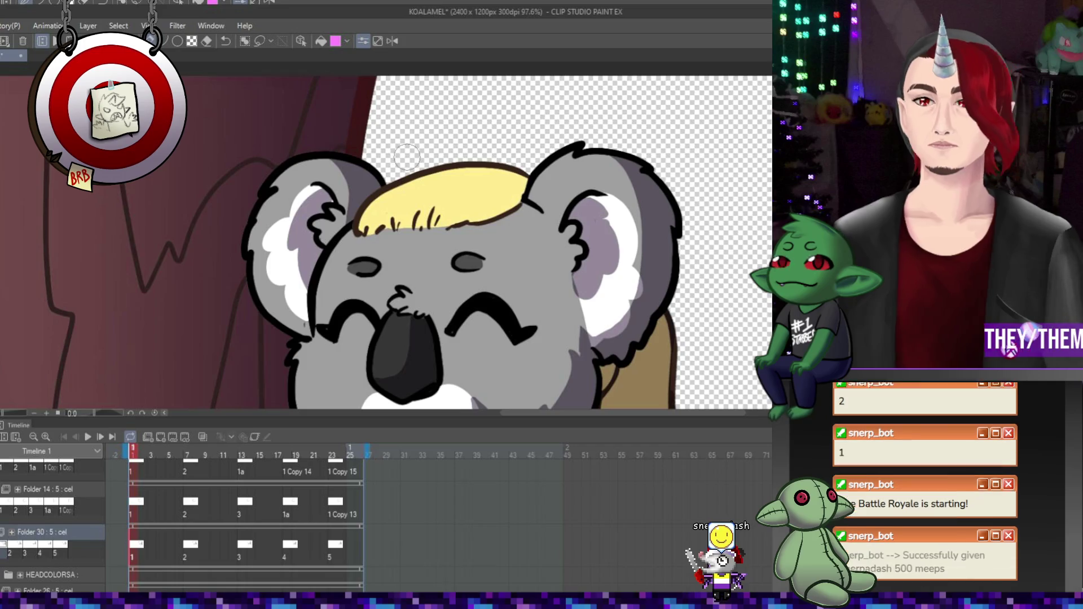
Zoom out and play, then stop, a preview of the animation.
scroll(407, 156, "down", 4)
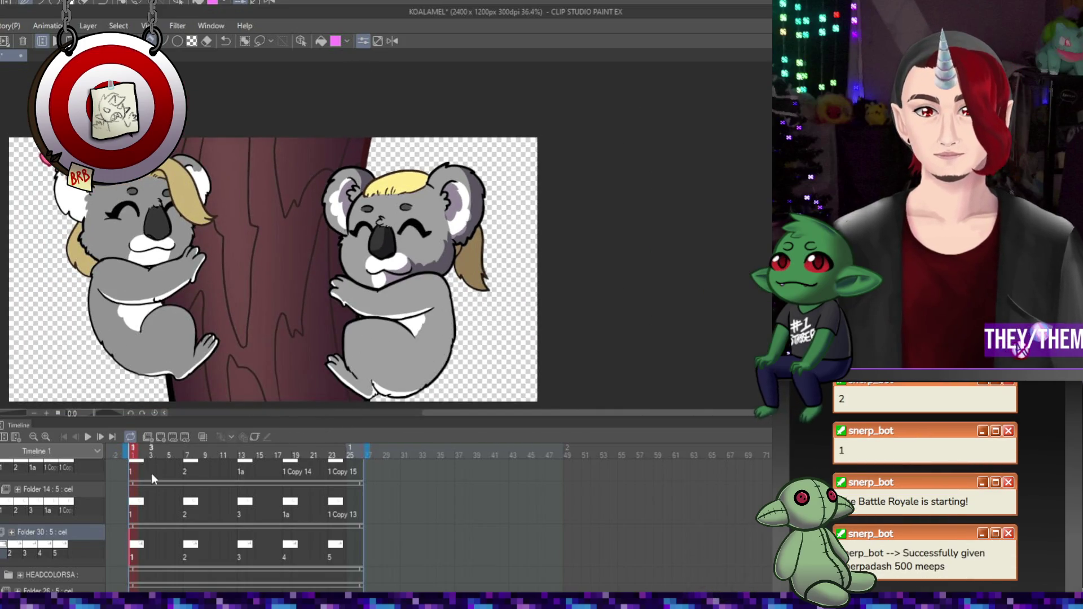
left_click(88, 435)
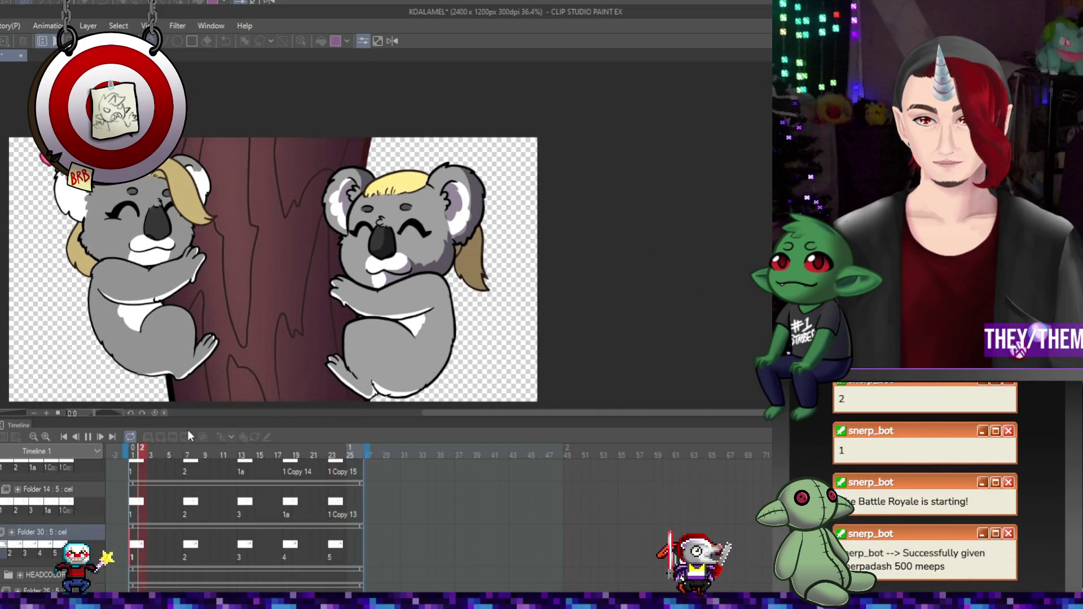
left_click(90, 437)
Enable onion skinning on frame 7, compare neighbouring frames, and select frame 13's koala cel.
left_click(187, 544)
scroll(497, 225, "up", 2)
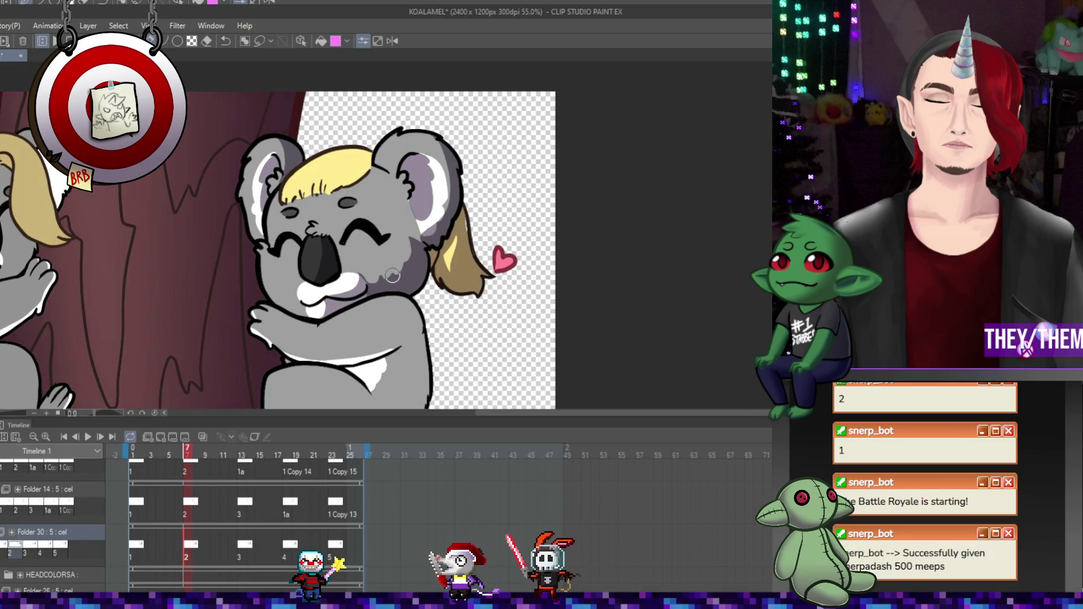
left_click(204, 438)
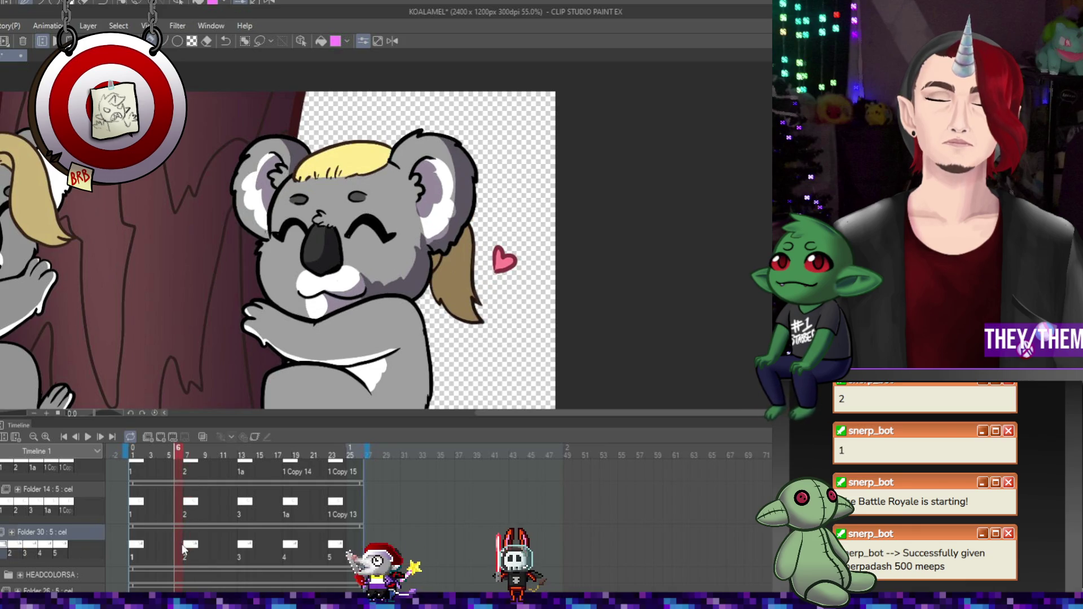
key("Left")
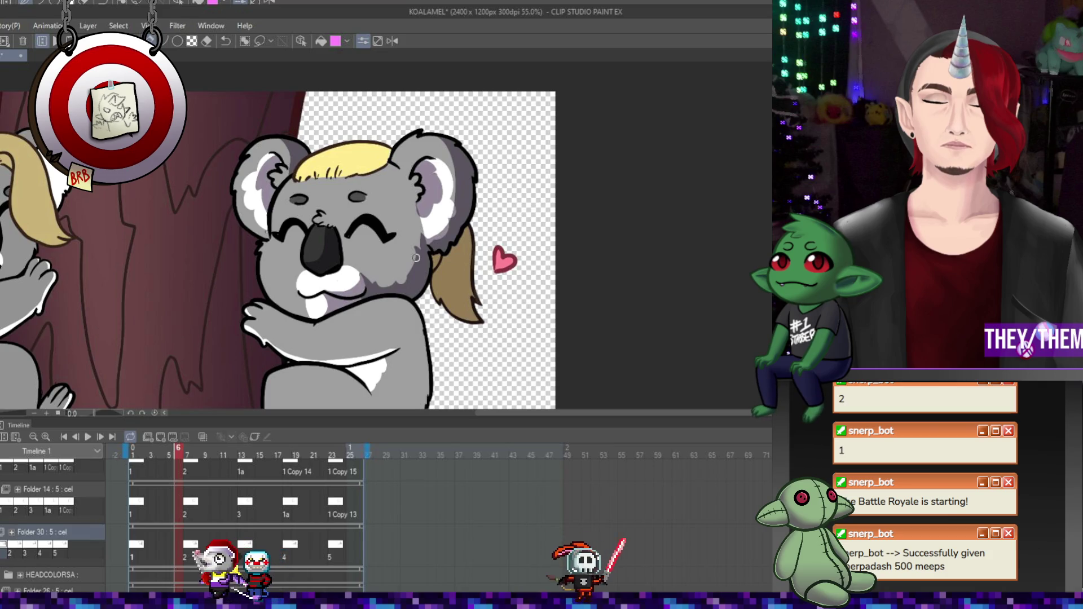
key("Right")
key("Left")
key("Right")
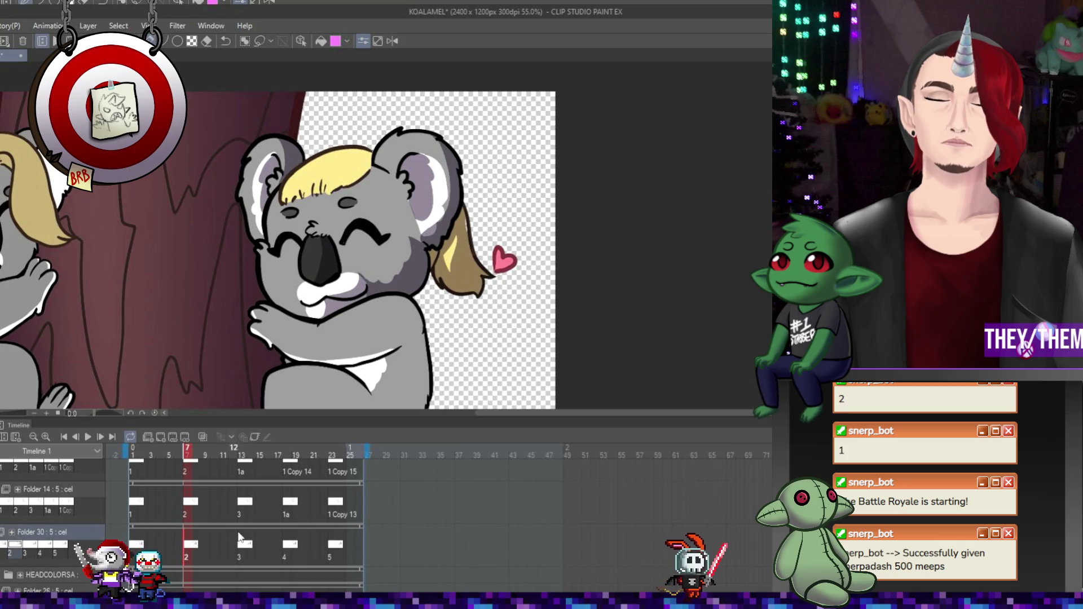
left_click(242, 550)
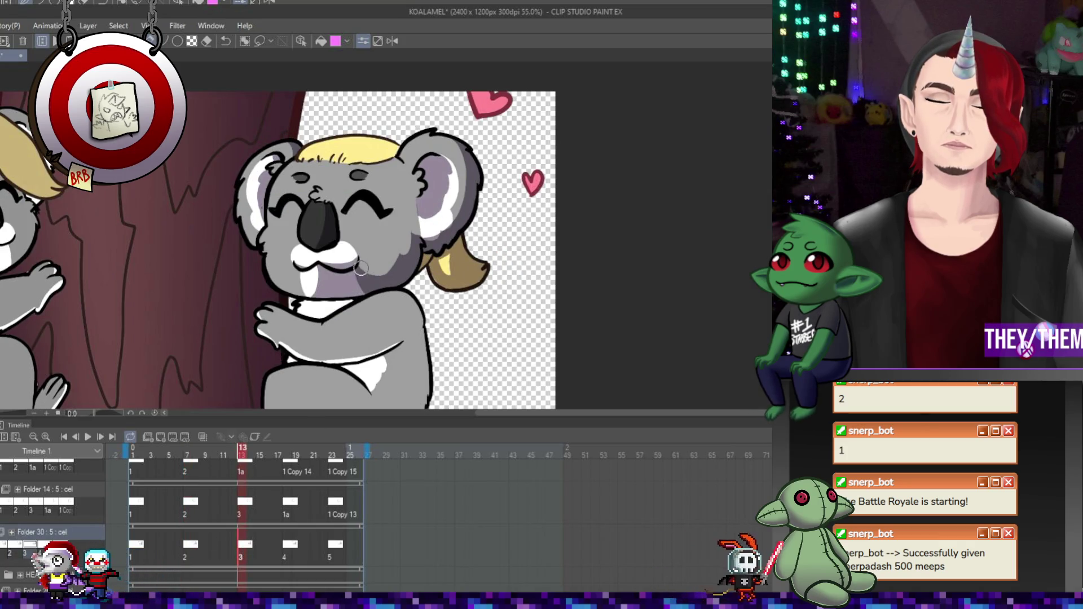